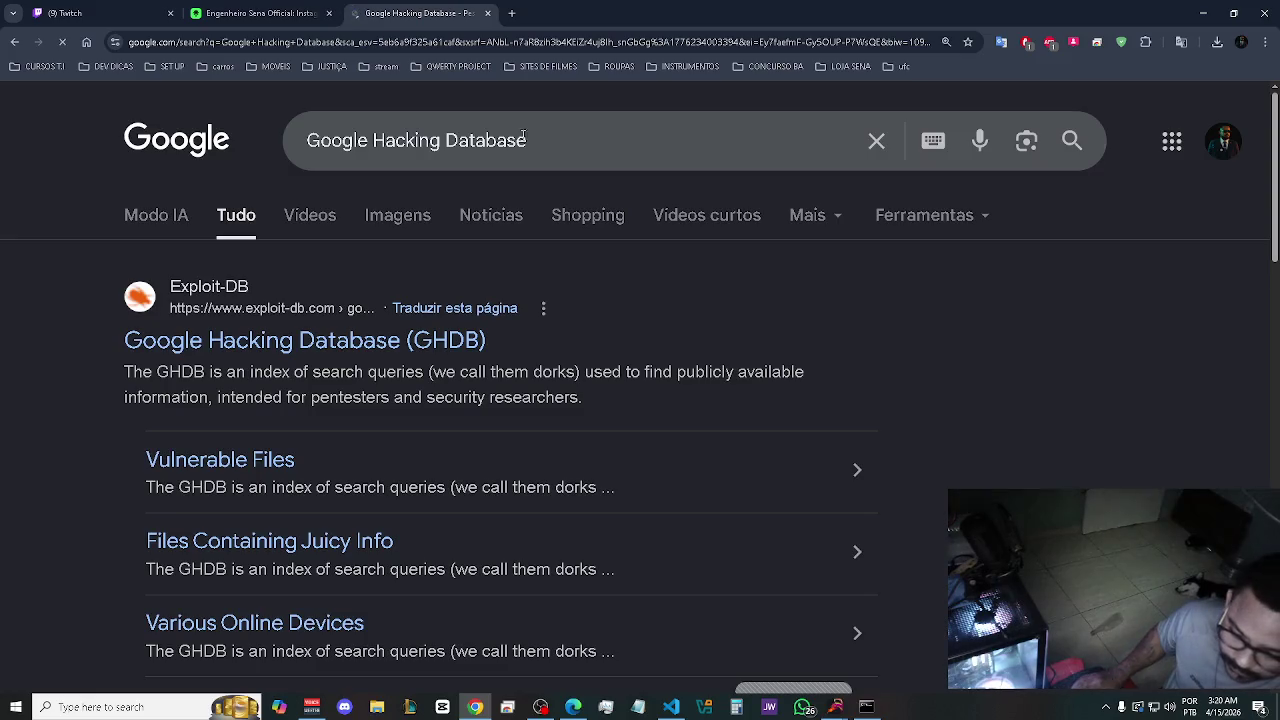
# Open the Google Hacking Database (GHDB) search result and browse its table of dorks.
pyautogui.click(310, 342)
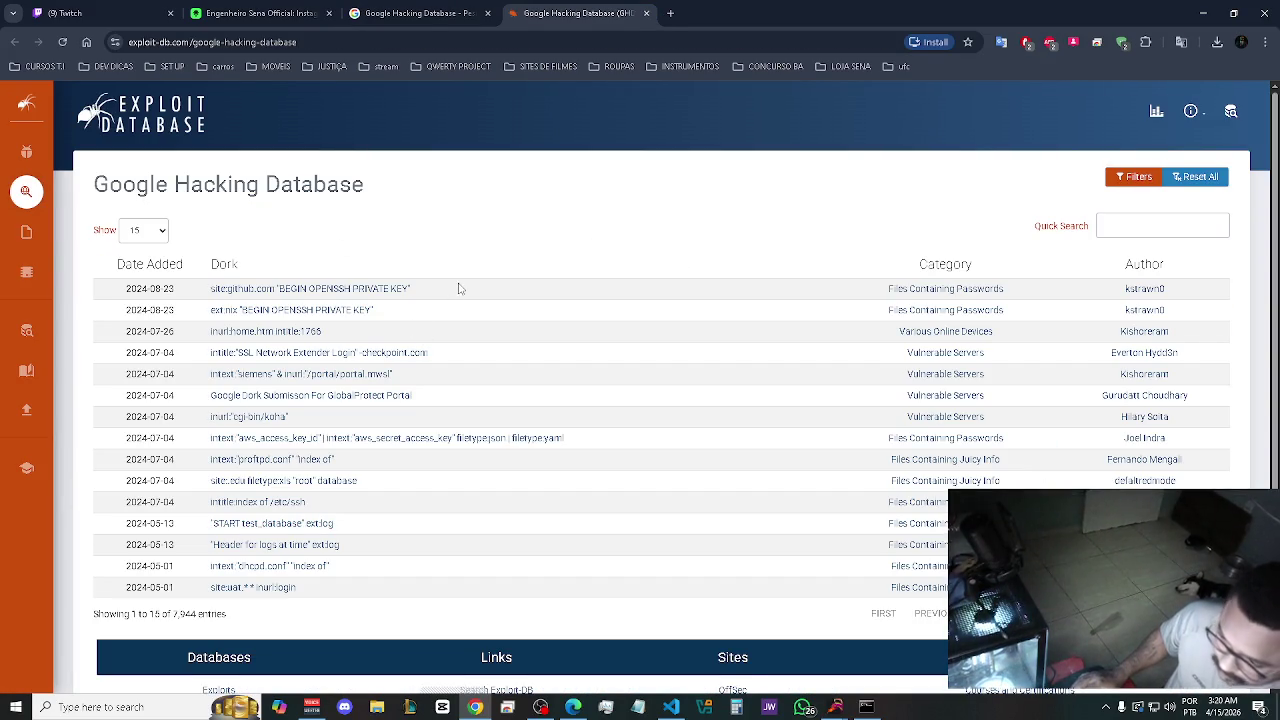
pyautogui.scroll(-2, 460, 288)
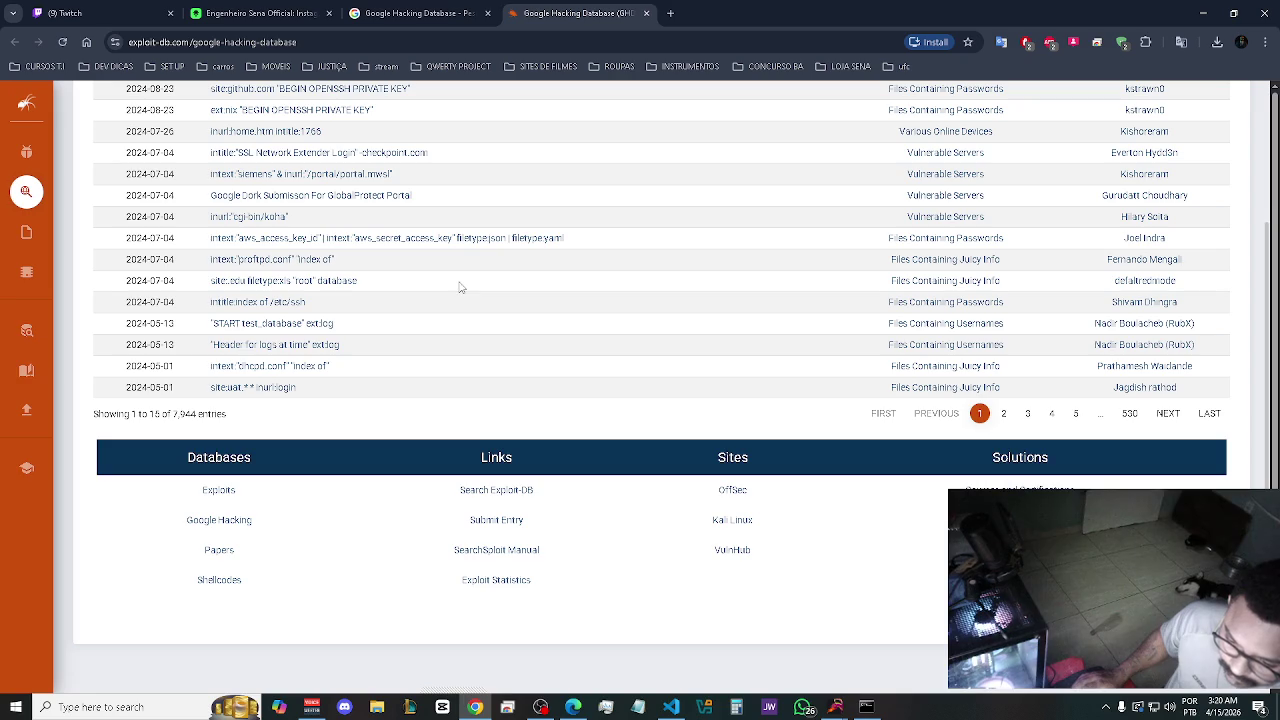
pyautogui.scroll(2, 570, 314)
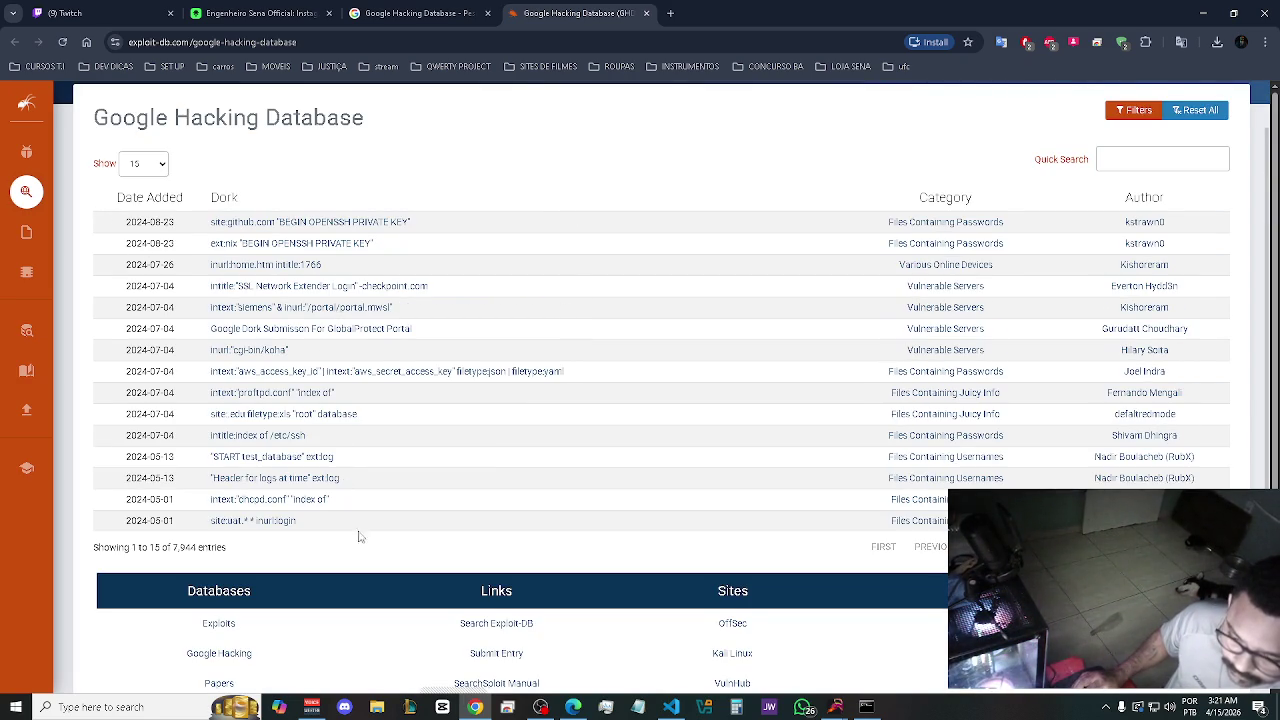
pyautogui.moveTo(102, 530); pyautogui.dragTo(1000, 525)
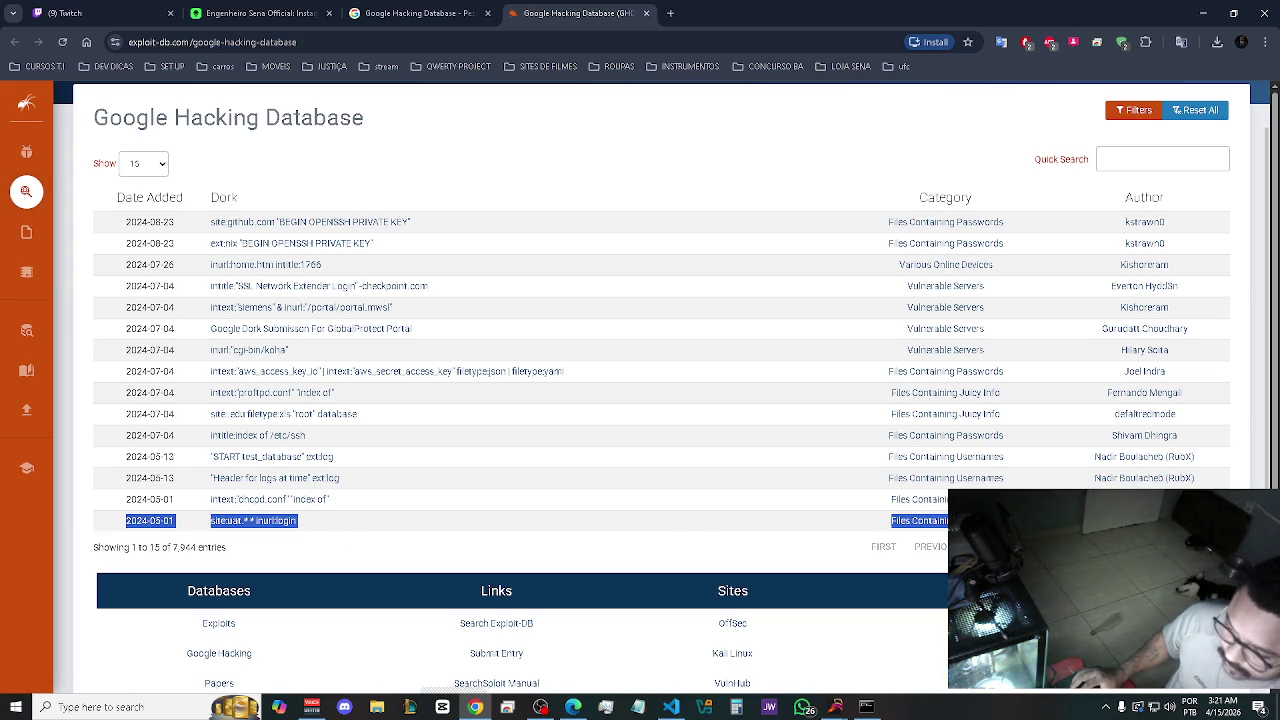
pyautogui.click(128, 544)
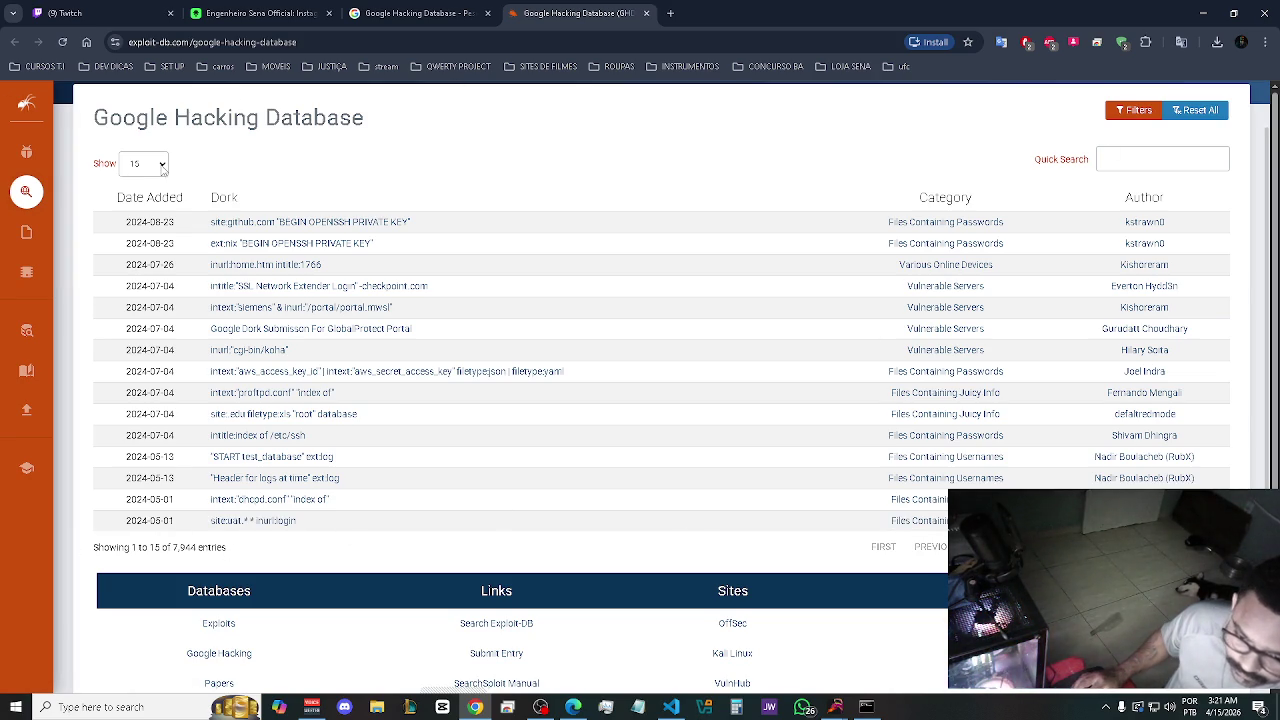
# Show 120 entries per page in the GHDB dork table.
pyautogui.click(162, 168)
pyautogui.click(139, 233)
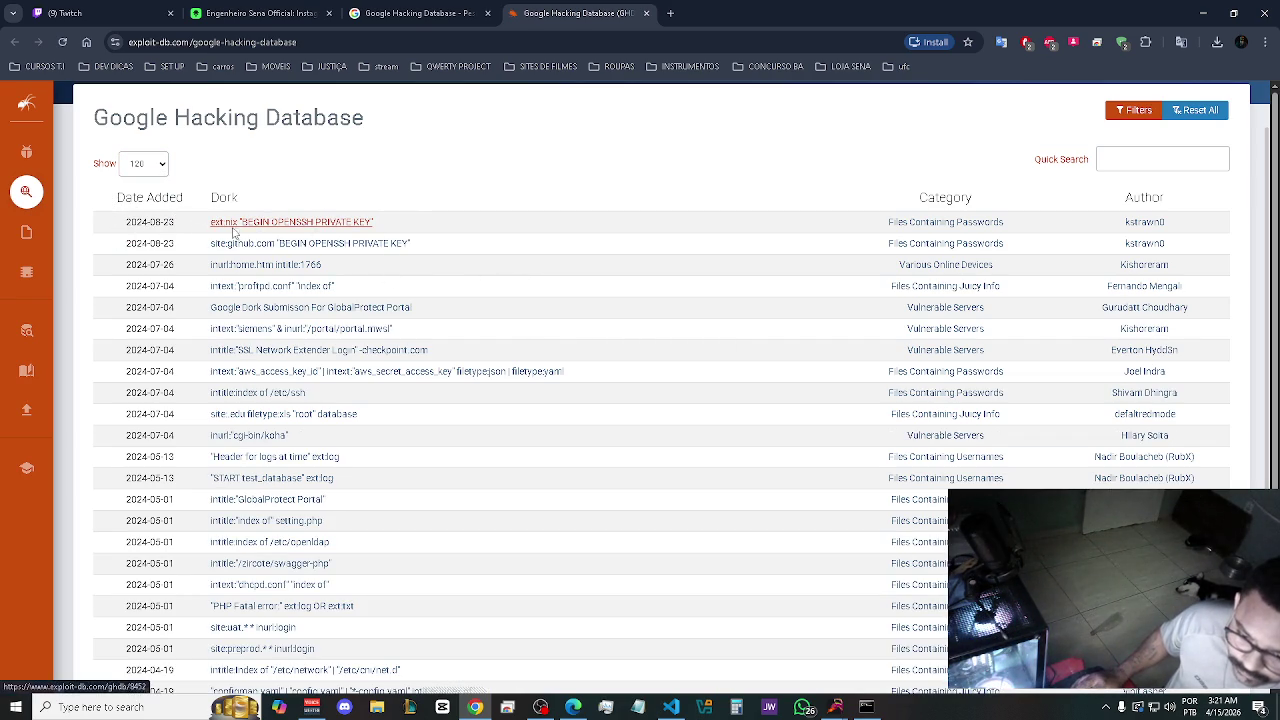
pyautogui.moveTo(120, 222)
pyautogui.mouseDown()
pyautogui.moveTo(706, 289)
pyautogui.moveTo(700, 680)
pyautogui.moveTo(500, 150)
pyautogui.moveTo(700, 680)
pyautogui.moveTo(1012, 712)
pyautogui.moveTo(1068, 702)
pyautogui.moveTo(1066, 658)
pyautogui.mouseUp()
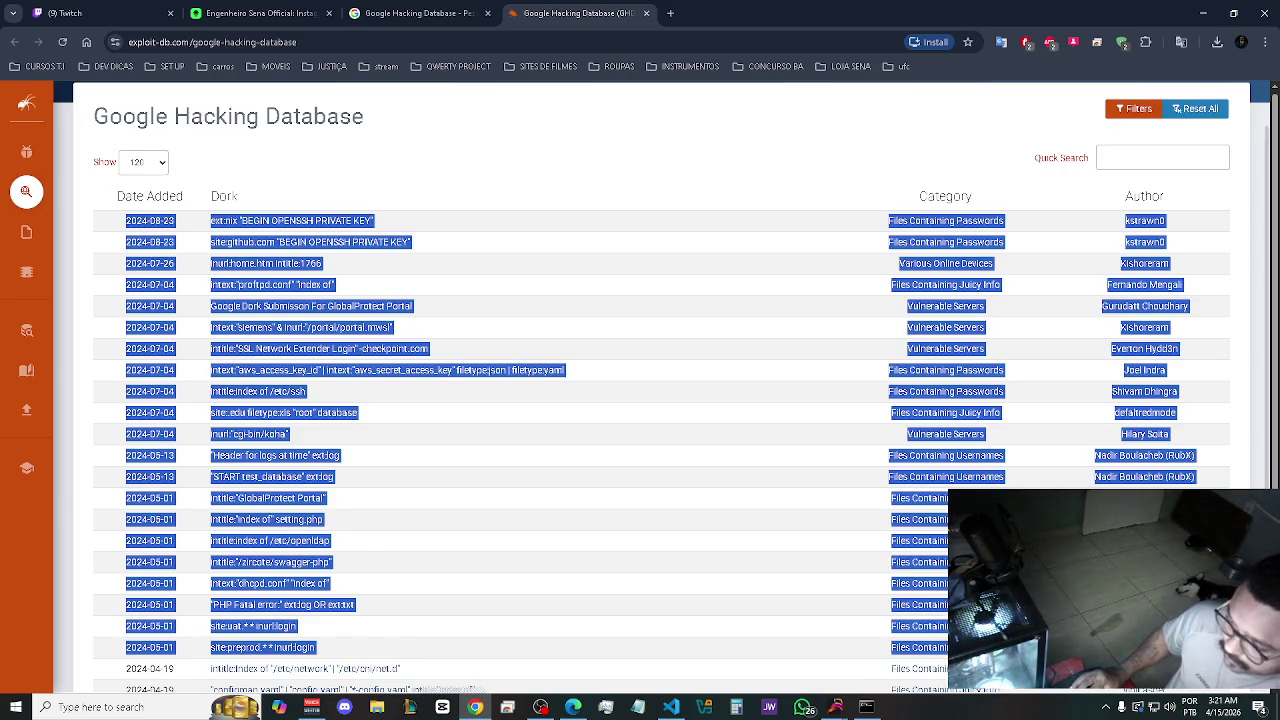
# Scroll through the 120-row table and select all the page's text with Ctrl+A.
pyautogui.scroll(-3, 662, 386)
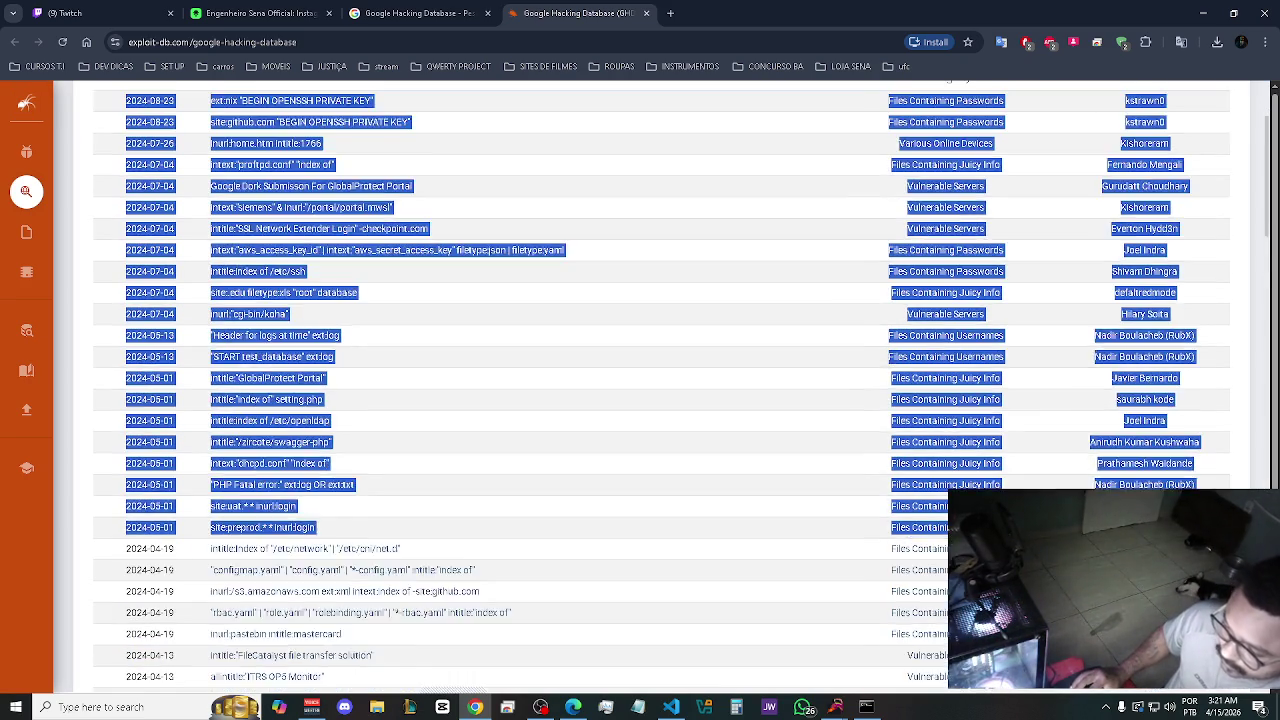
pyautogui.scroll(-4, 662, 386)
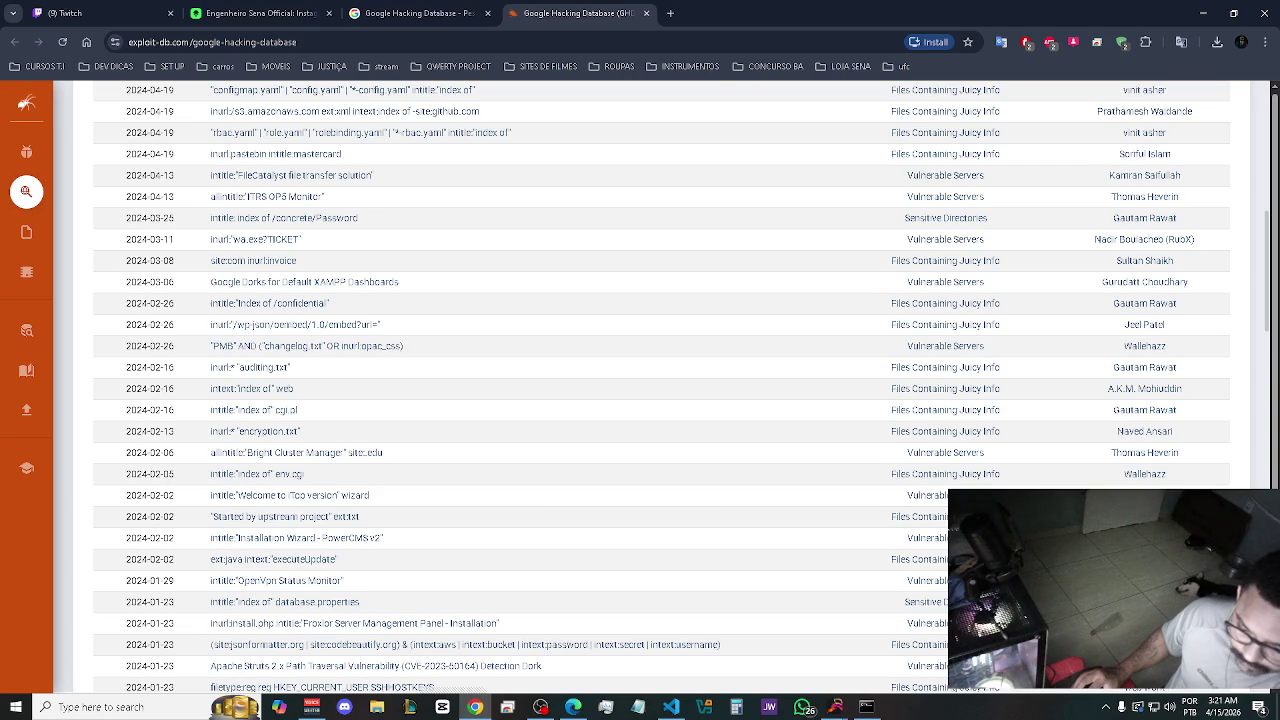
pyautogui.scroll(-6, 662, 386)
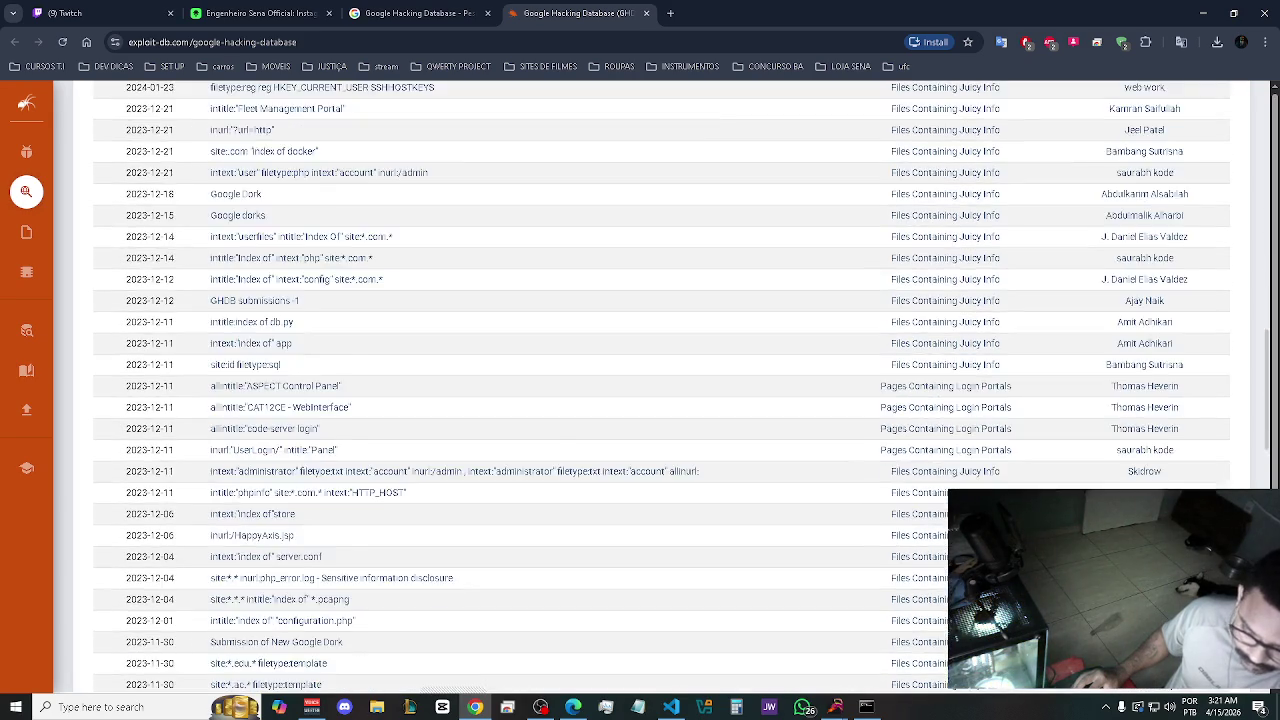
pyautogui.scroll(-4, 662, 386)
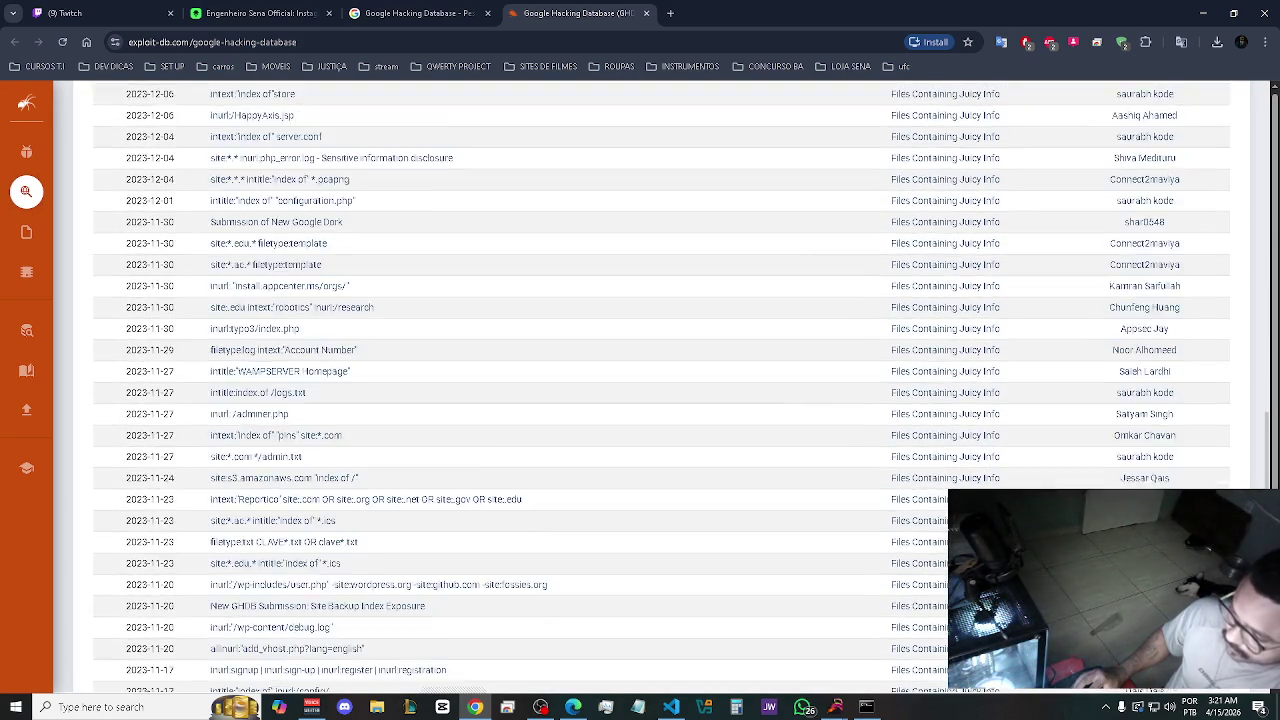
pyautogui.scroll(-5, 662, 386)
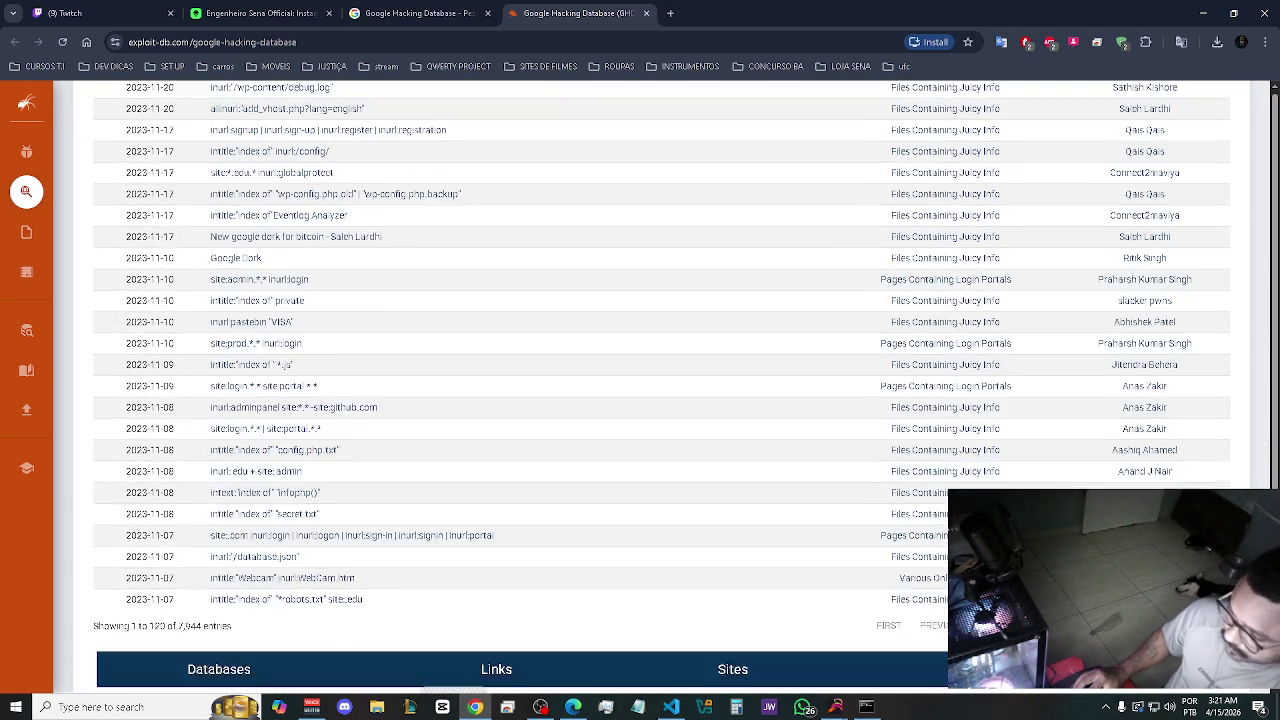
pyautogui.hotkey('ctrl', 'a')
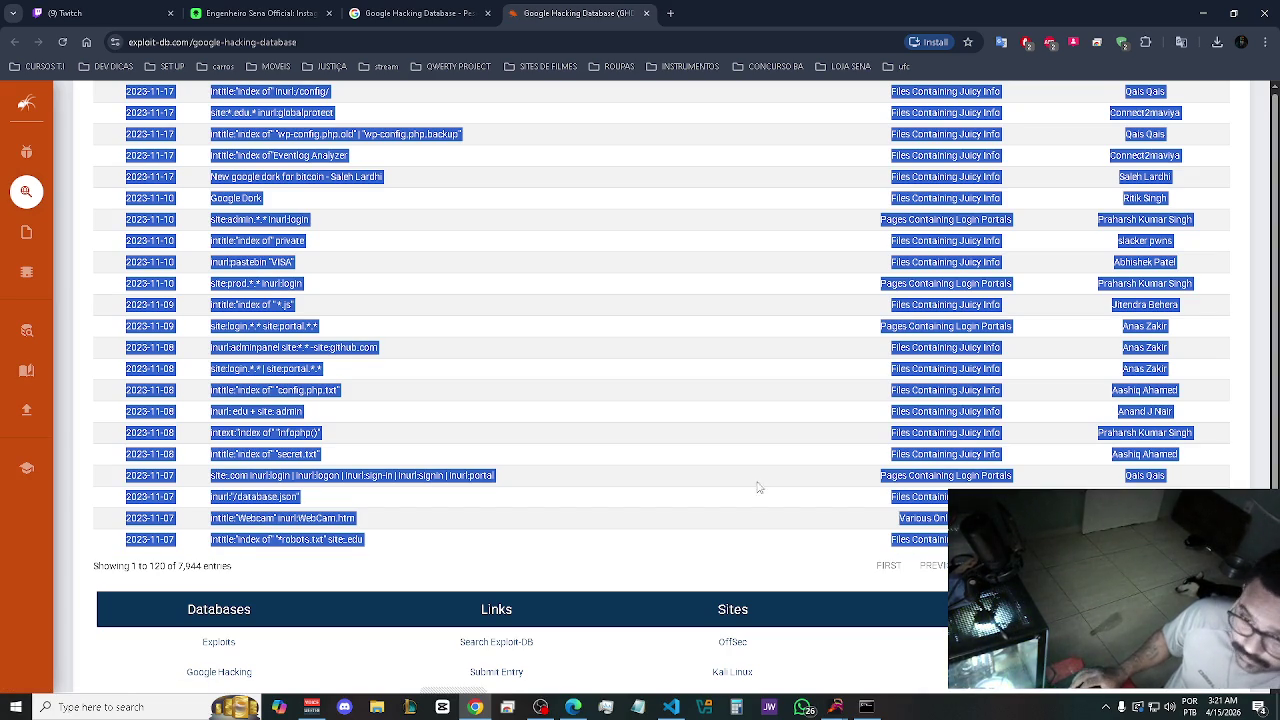
pyautogui.click(670, 13)
# In Gemini, start a request for an "arsenal google hacking" file built from the indicators.
pyautogui.click(514, 394)
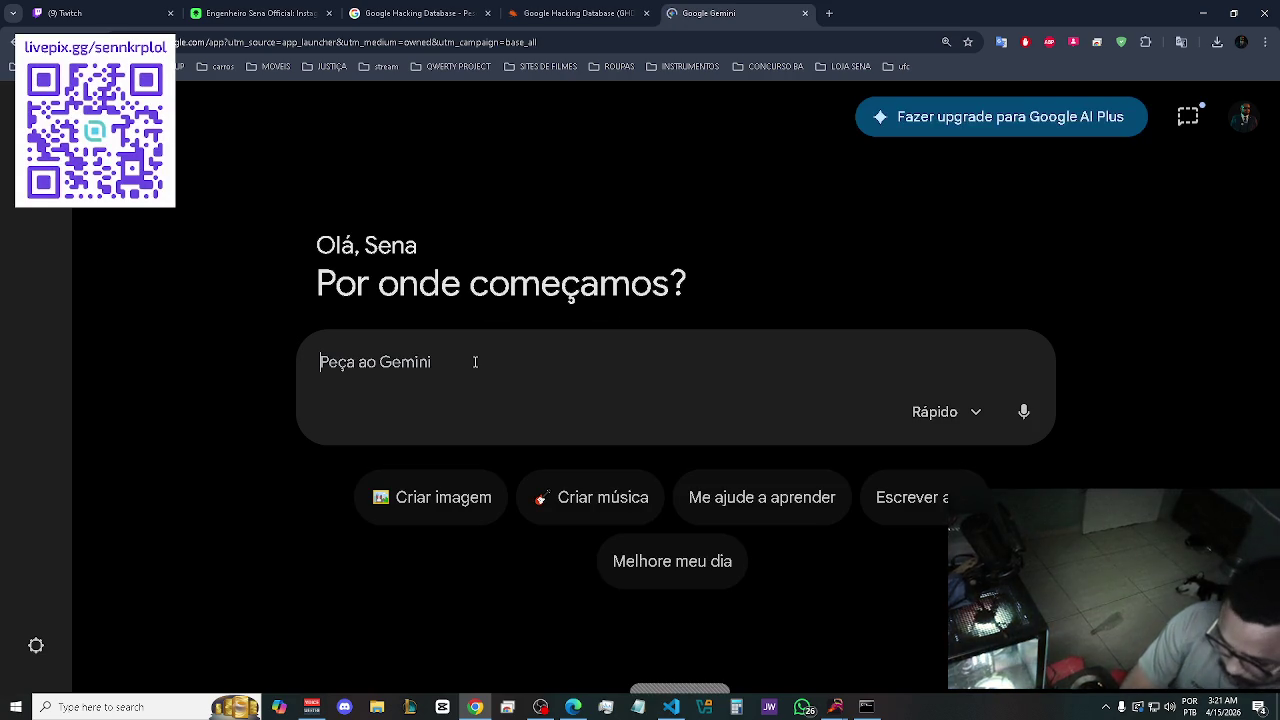
pyautogui.write('quero que crie u')
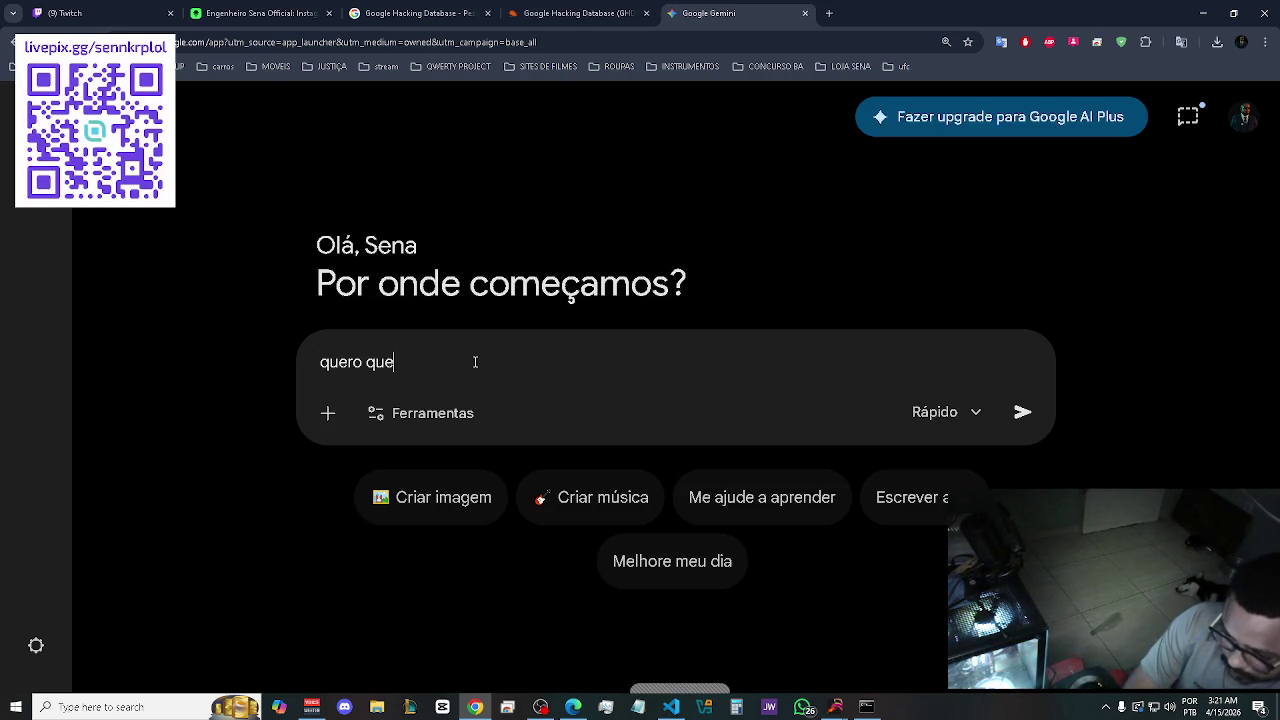
pyautogui.write('m')
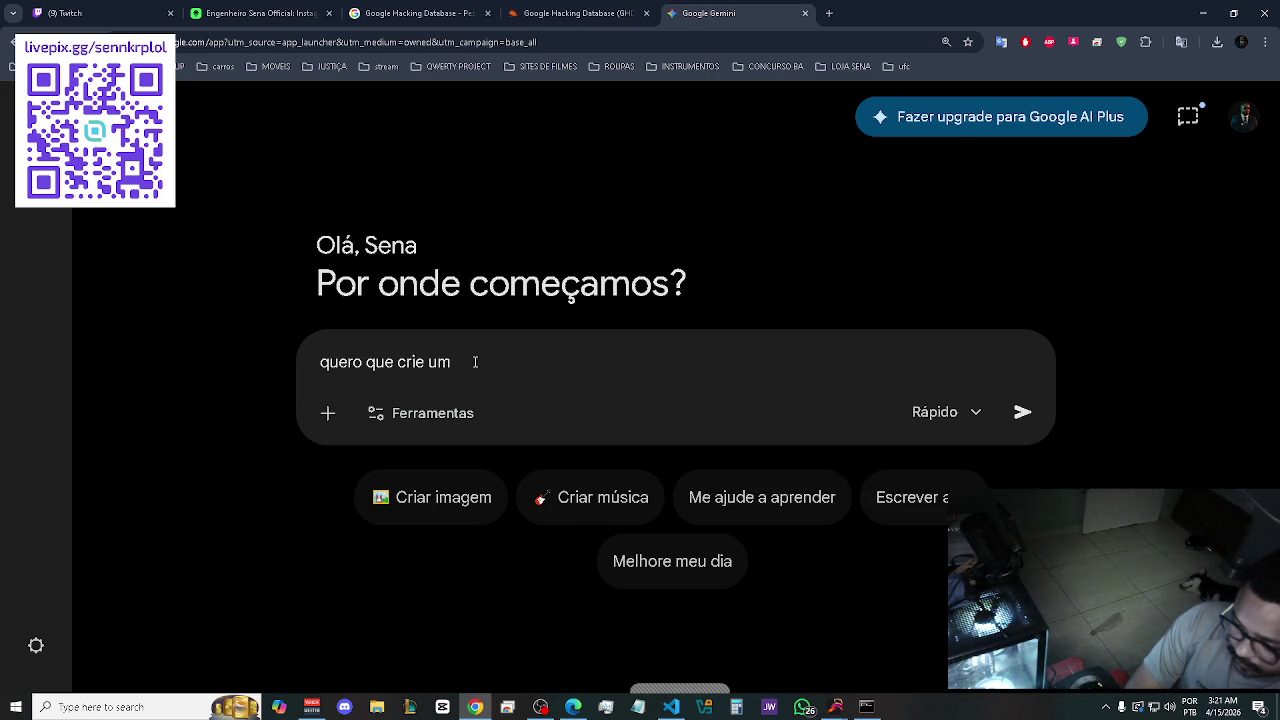
pyautogui.write('arquivo ')
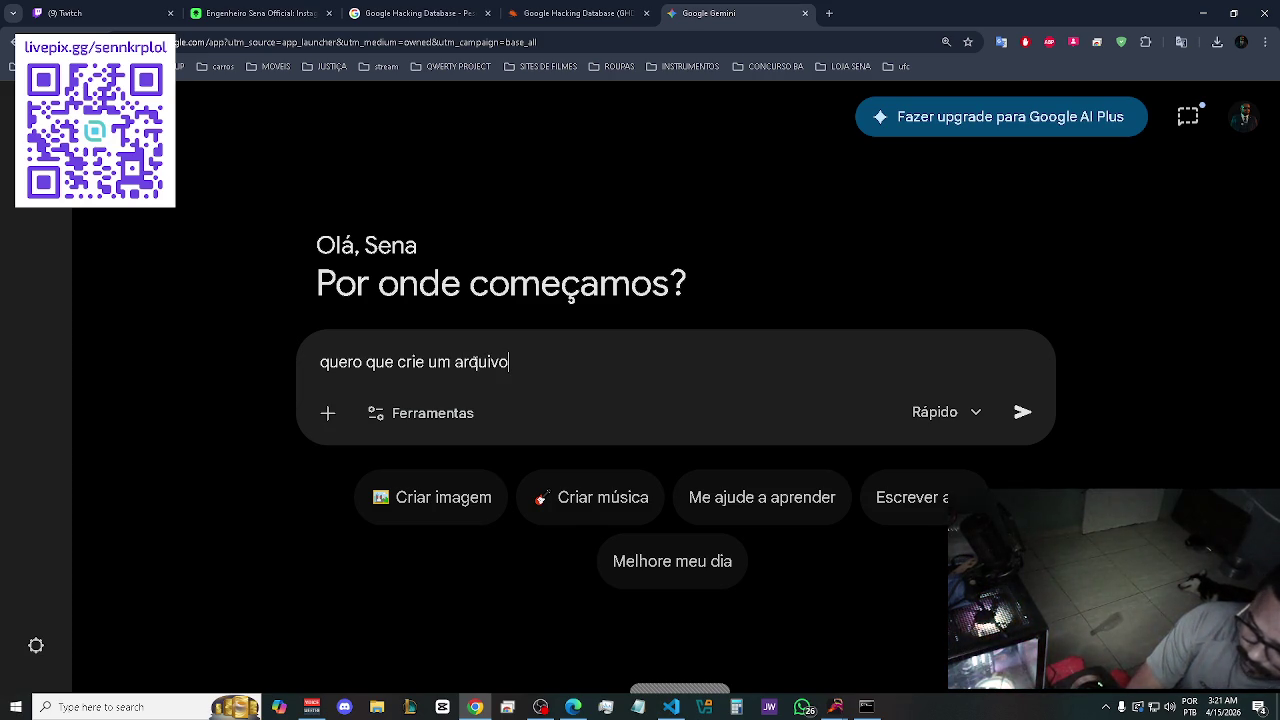
pyautogui.write('"')
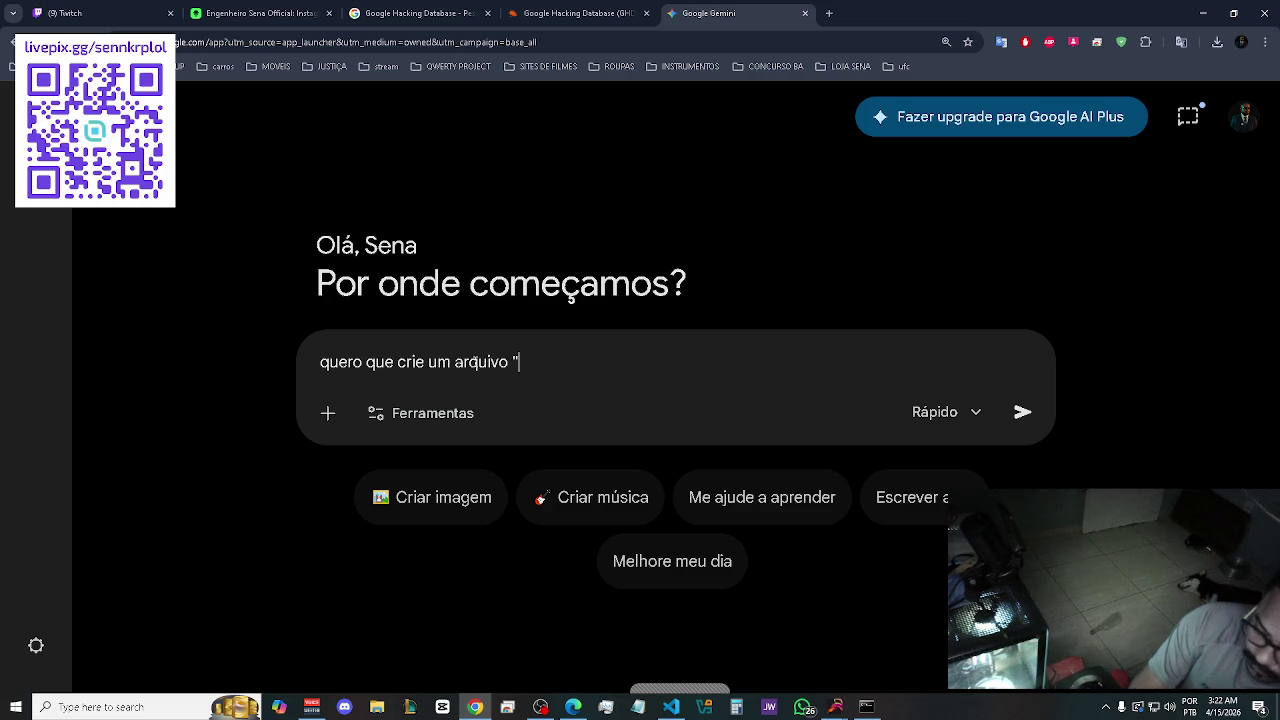
pyautogui.write('arsenal')
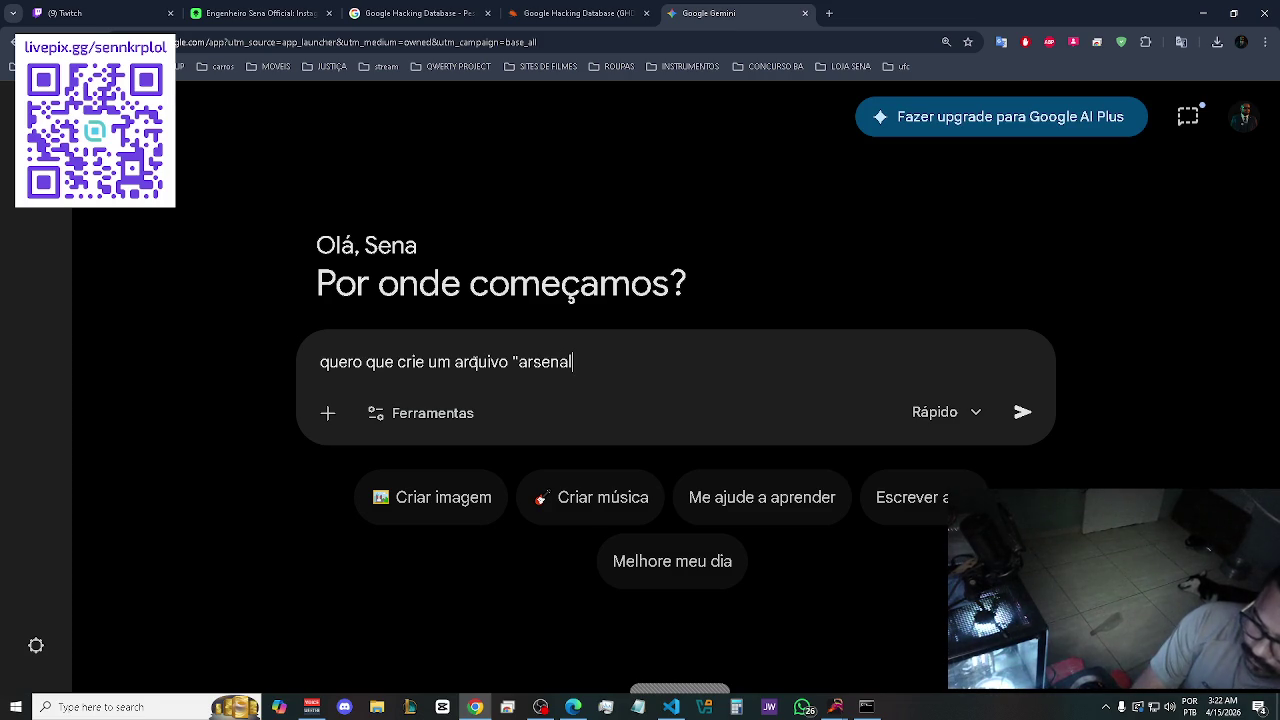
pyautogui.write(' google')
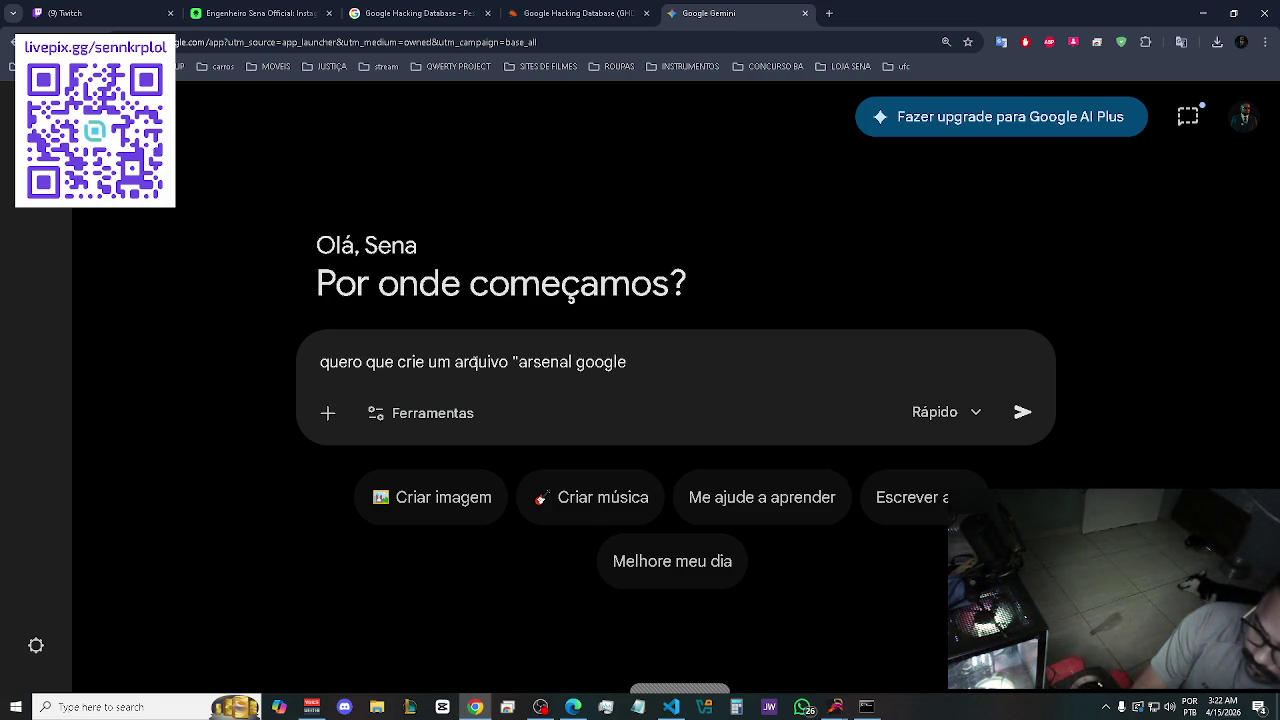
pyautogui.hotkey('alt', 'Tab')
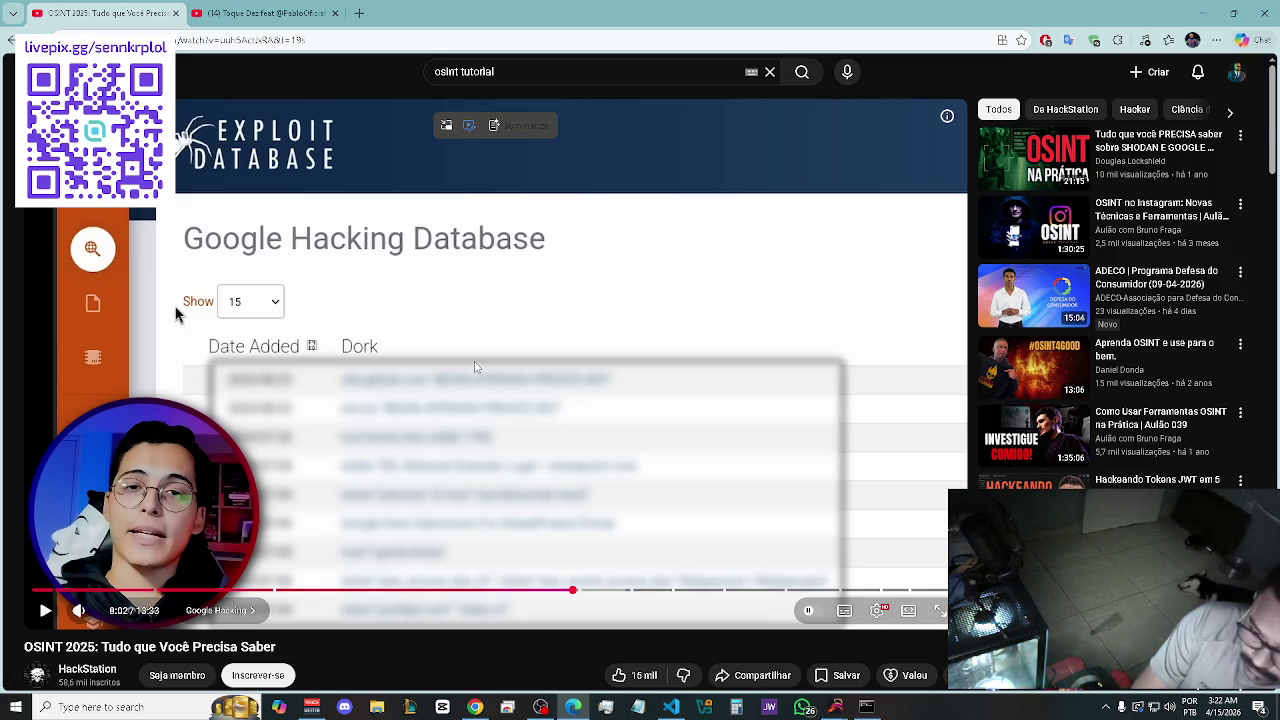
pyautogui.hotkey('alt', 'Tab')
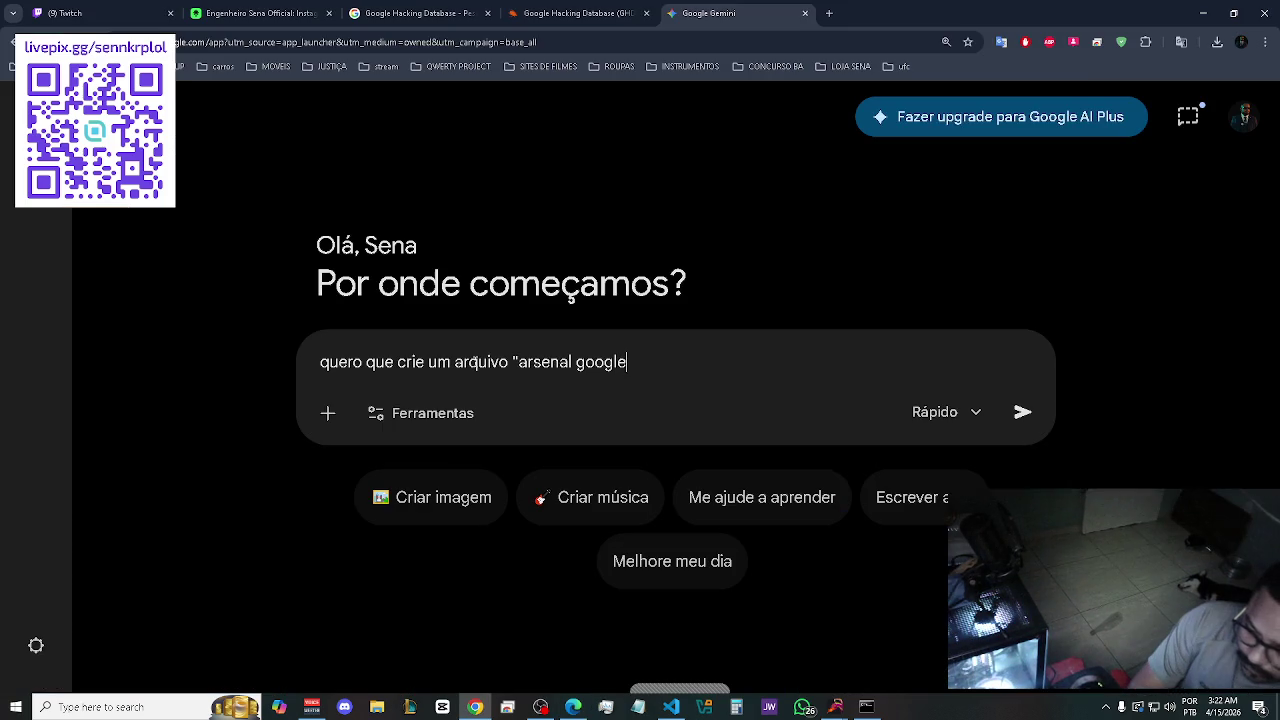
pyautogui.write(' hac')
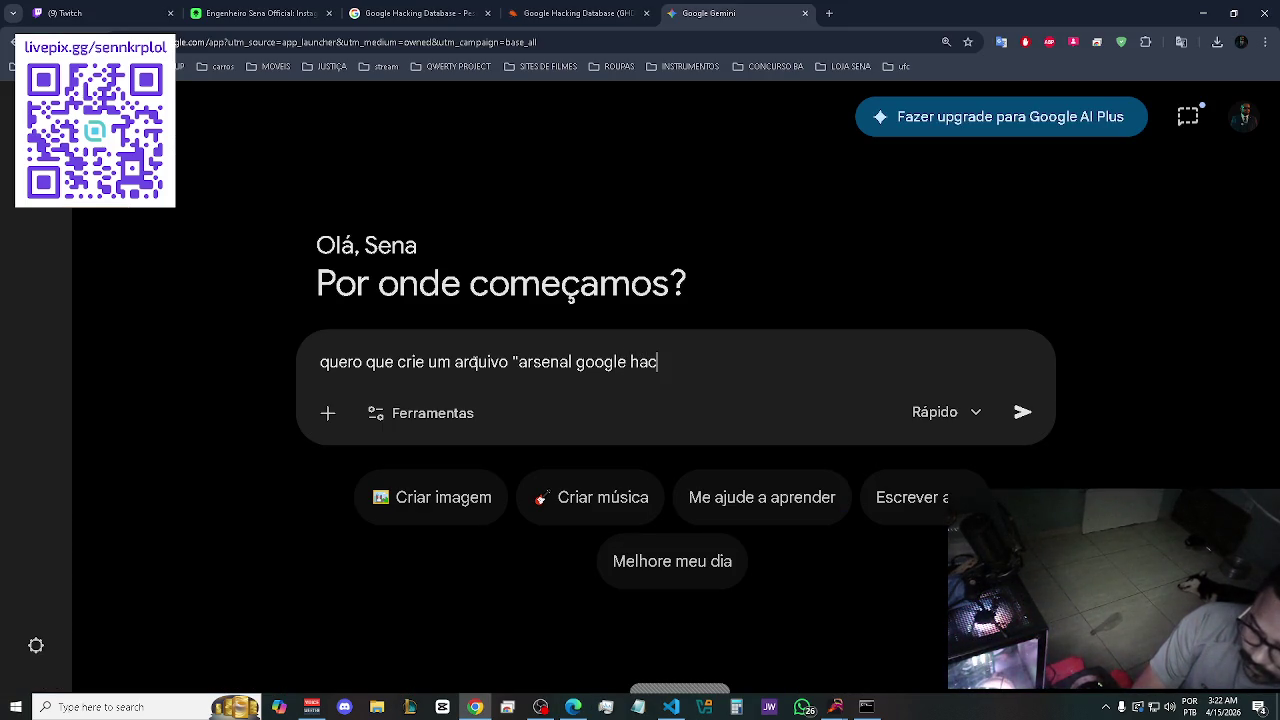
pyautogui.write('ji=')
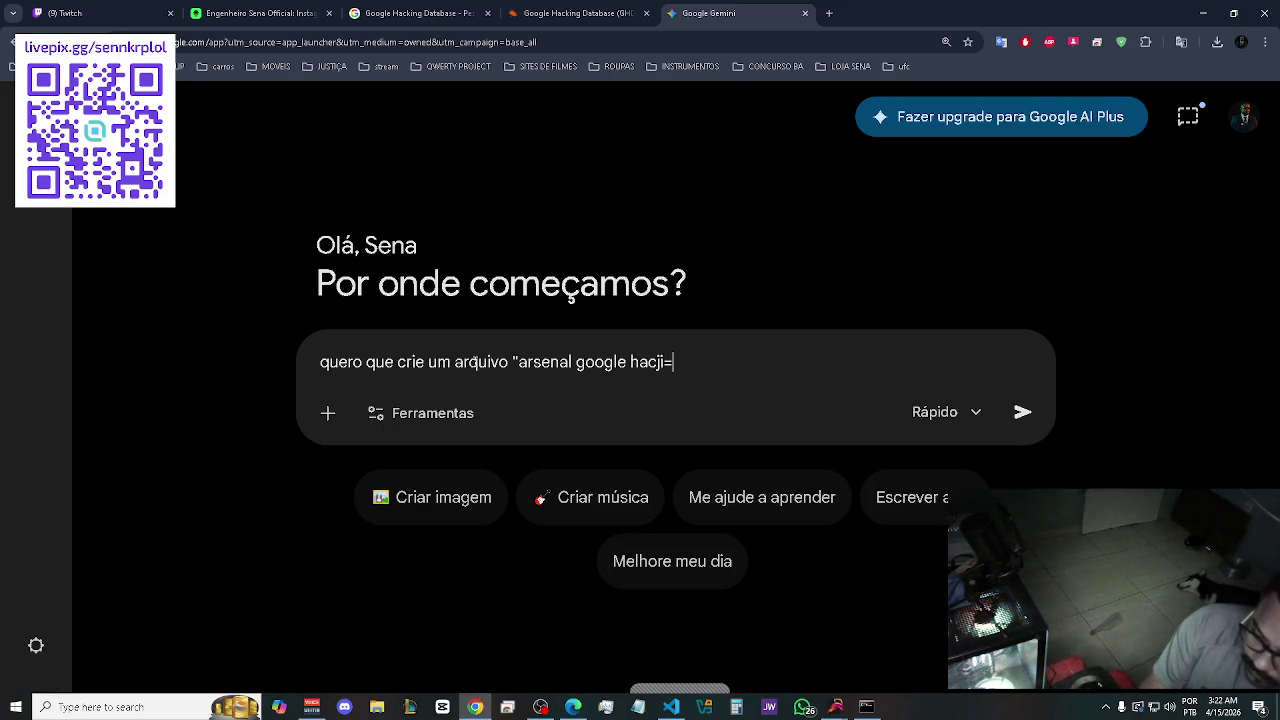
pyautogui.press('BackSpace')
pyautogui.press('BackSpace')
pyautogui.press('BackSpace')
pyautogui.write('kin')
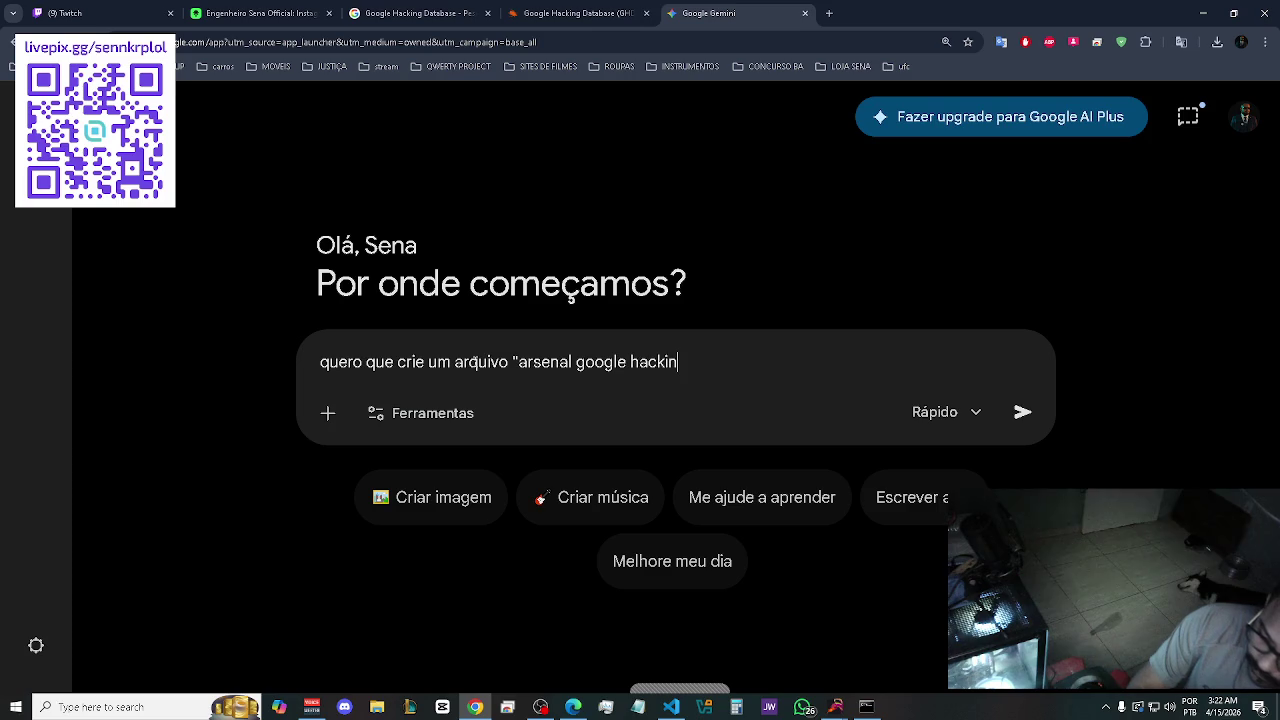
pyautogui.write('g" com os indica')
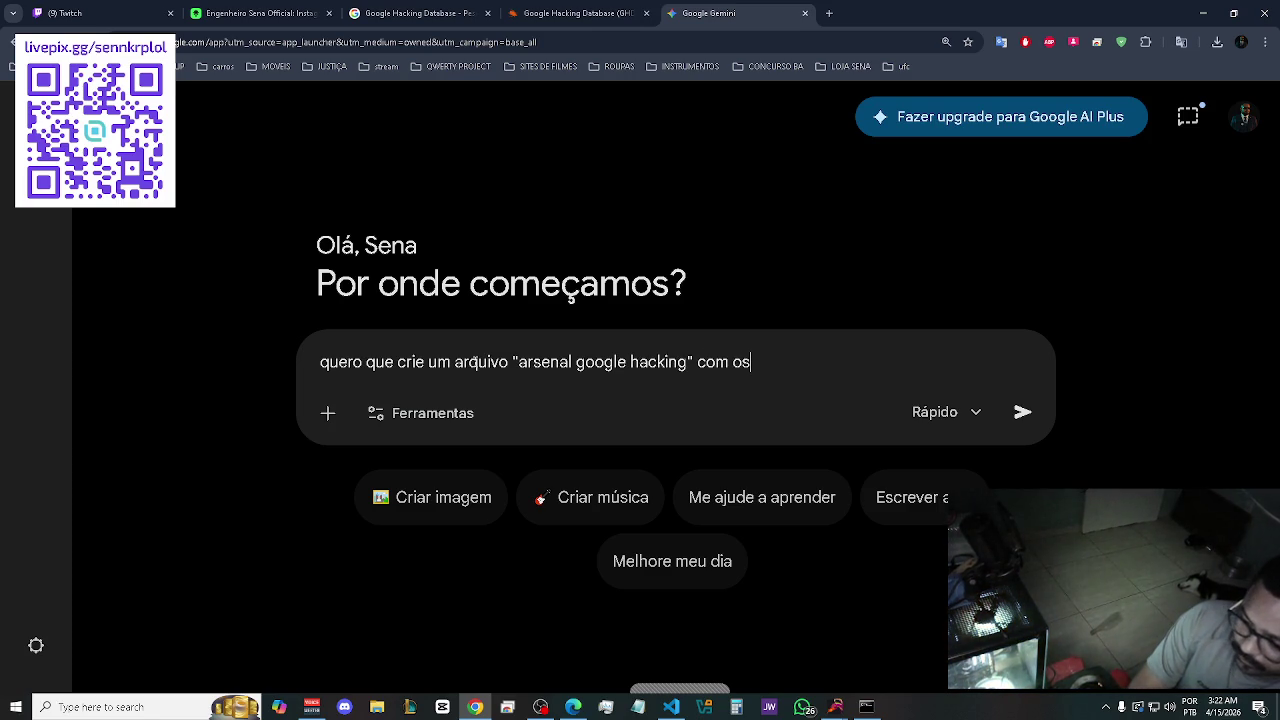
pyautogui.write('r')
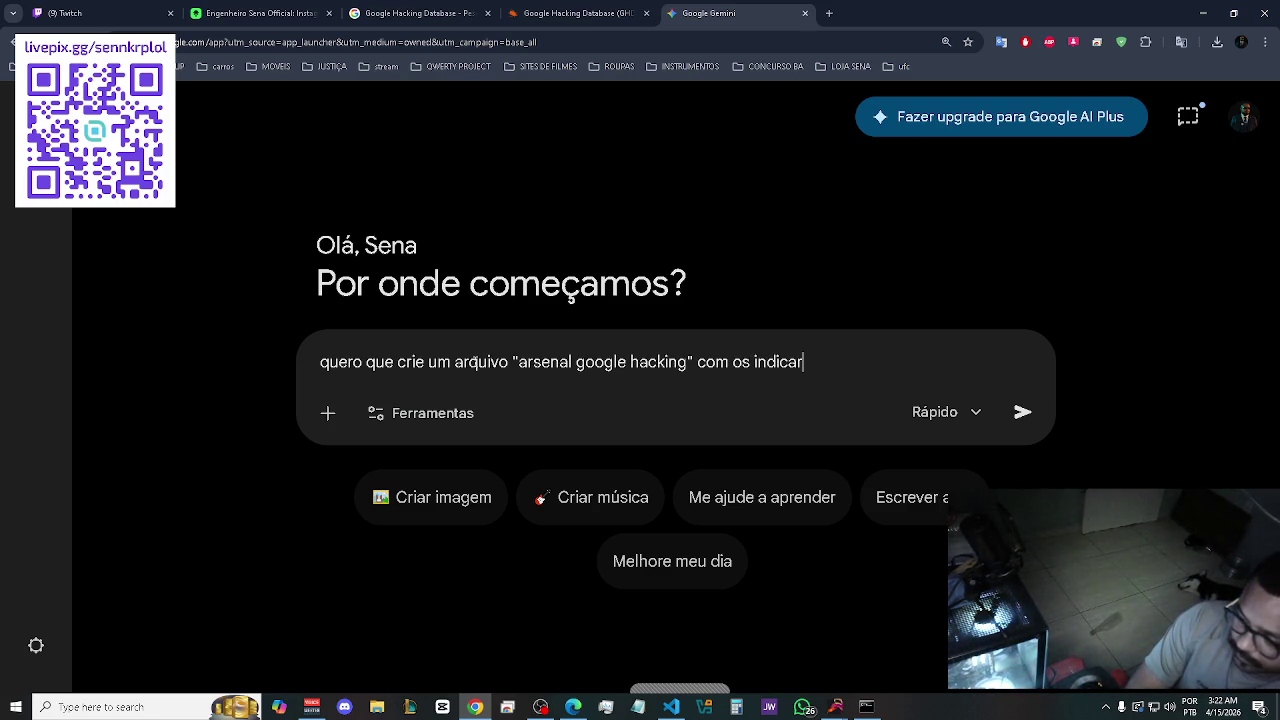
pyautogui.press('BackSpace')
pyautogui.press('BackSpace')
pyautogui.press('BackSpace')
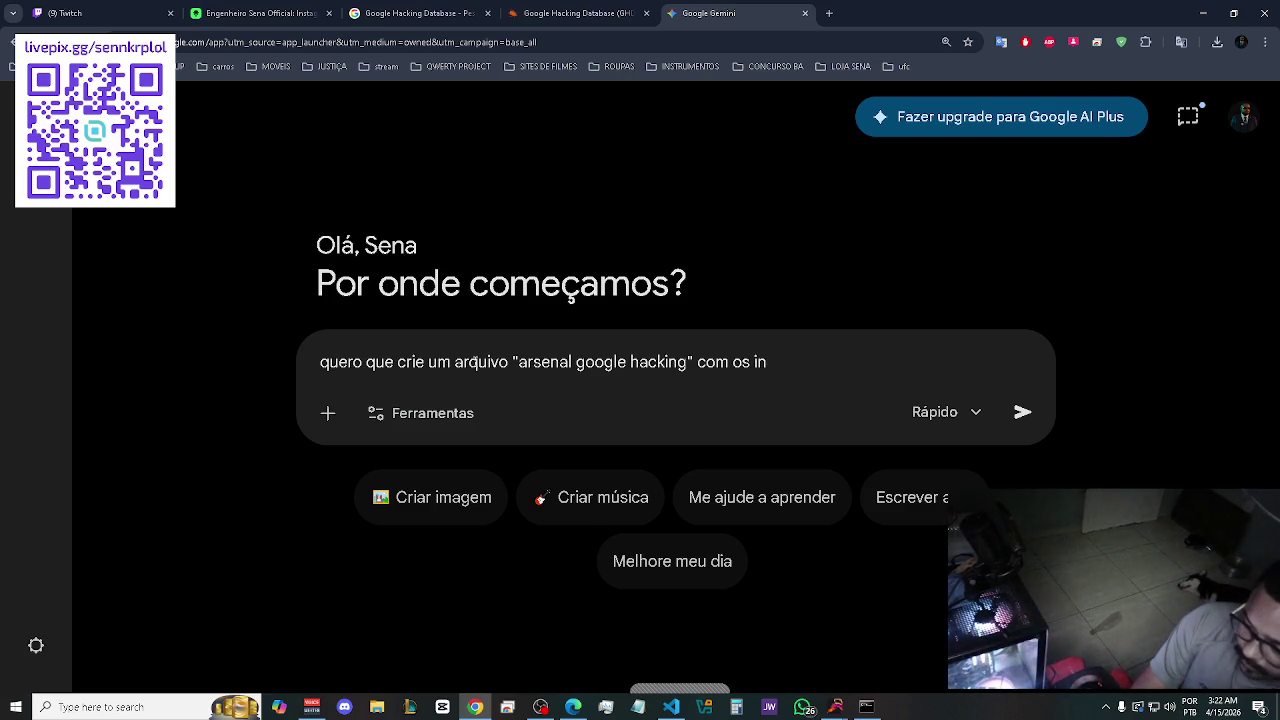
pyautogui.write('dicar')
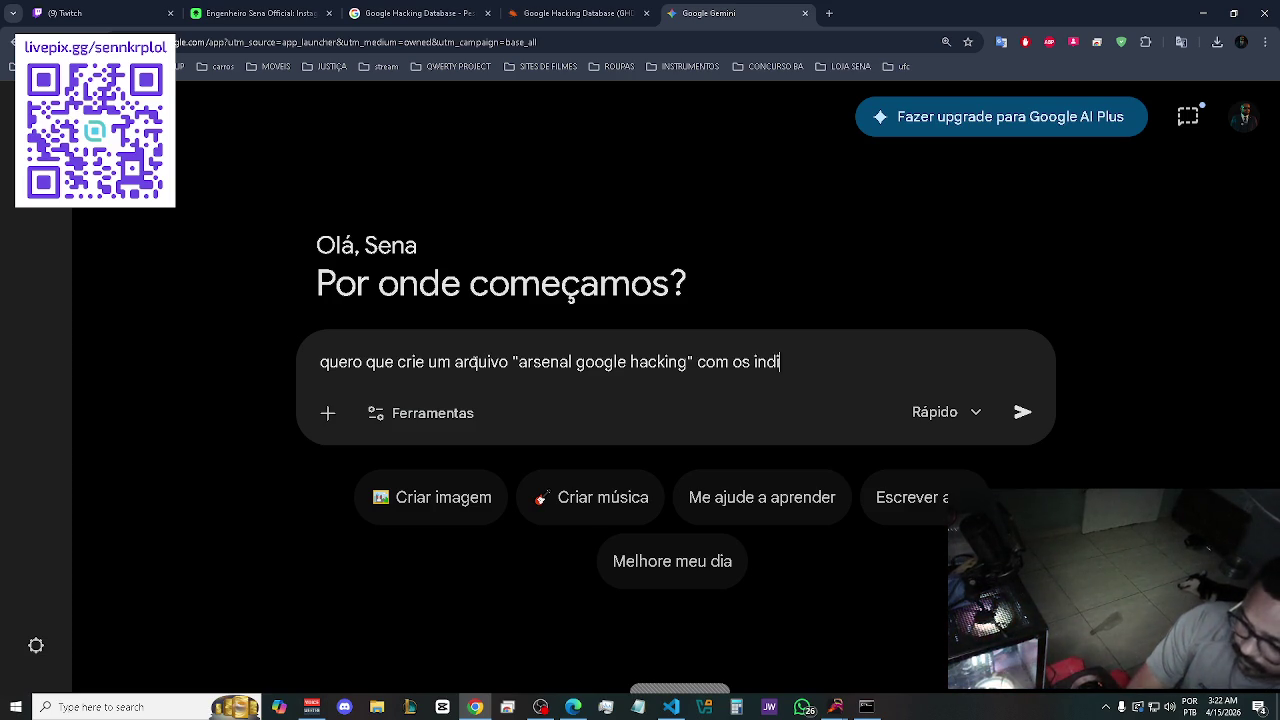
# Finish the prompt asking Gemini to store the indicators until the last arrives, then send it.
pyautogui.press('BackSpace')
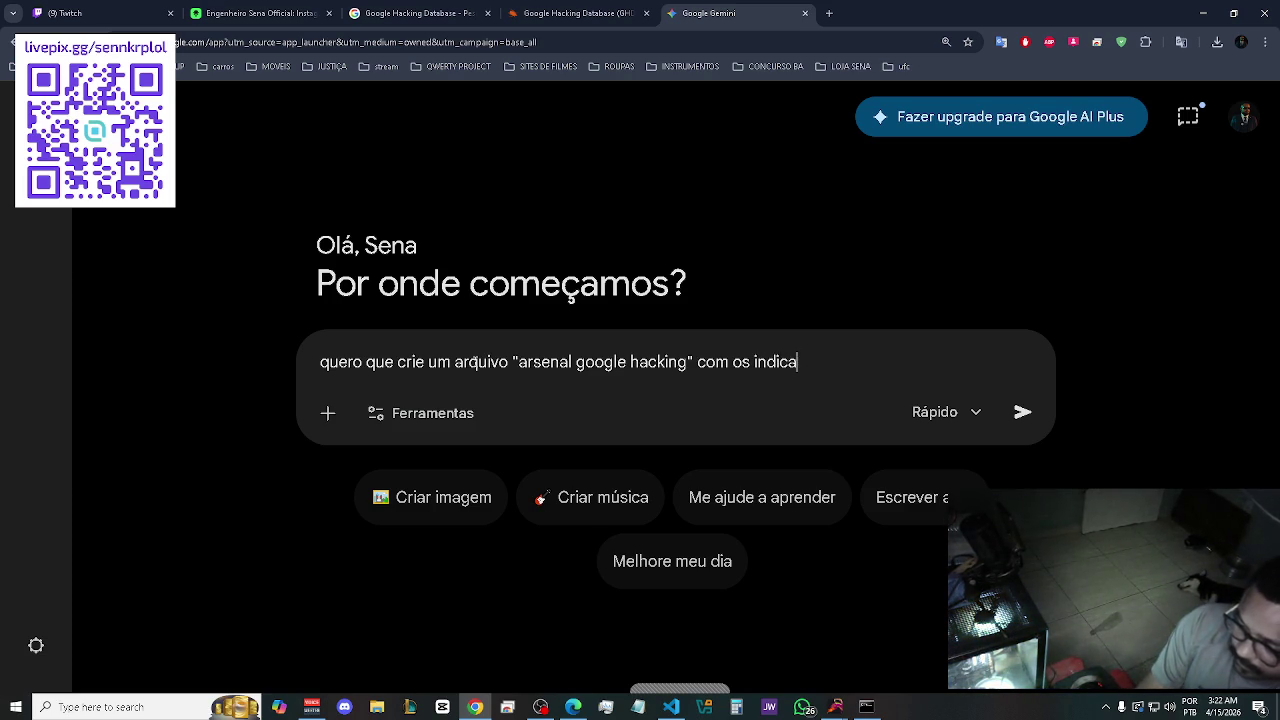
pyautogui.write('dores que i')
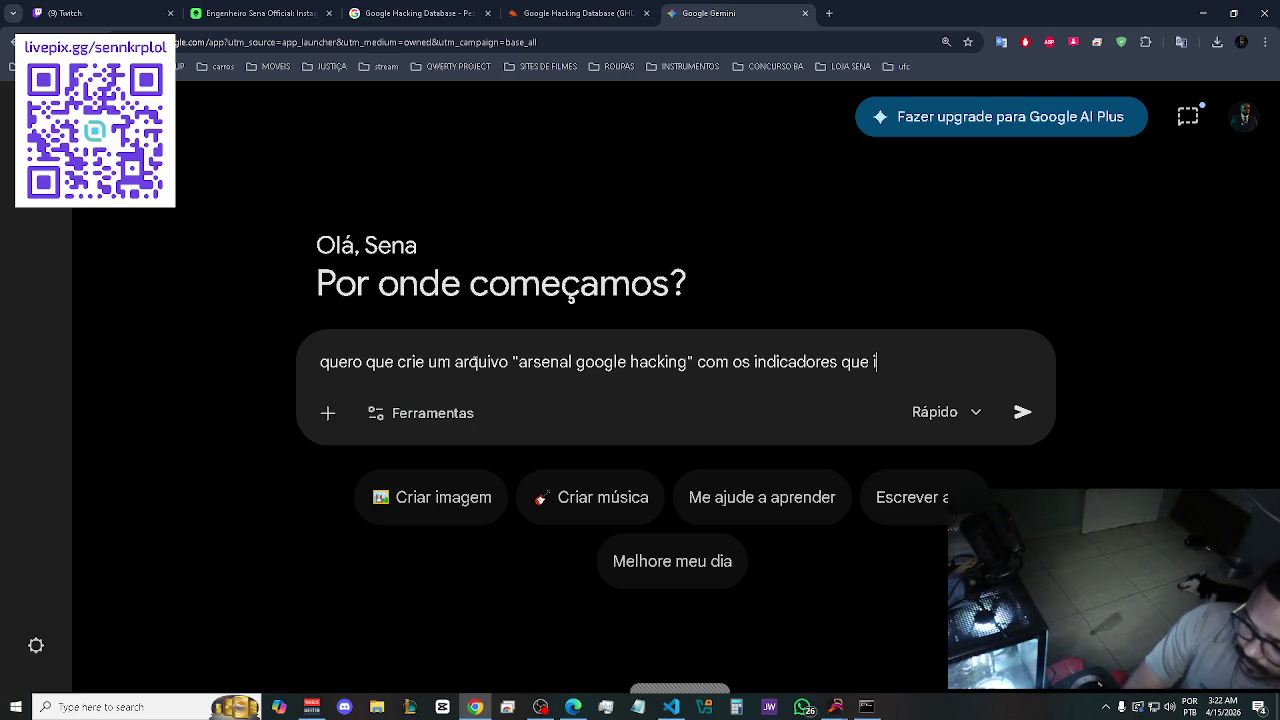
pyautogui.write('rei mandar')
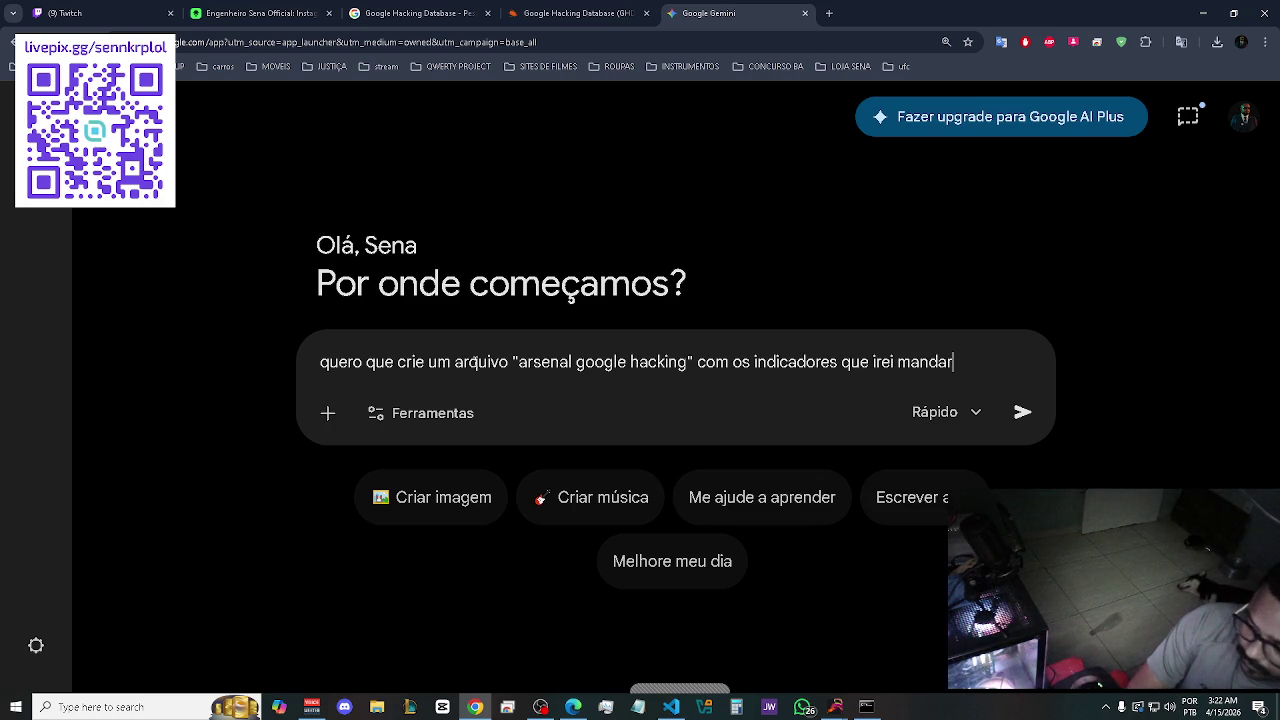
pyautogui.write(', va ')
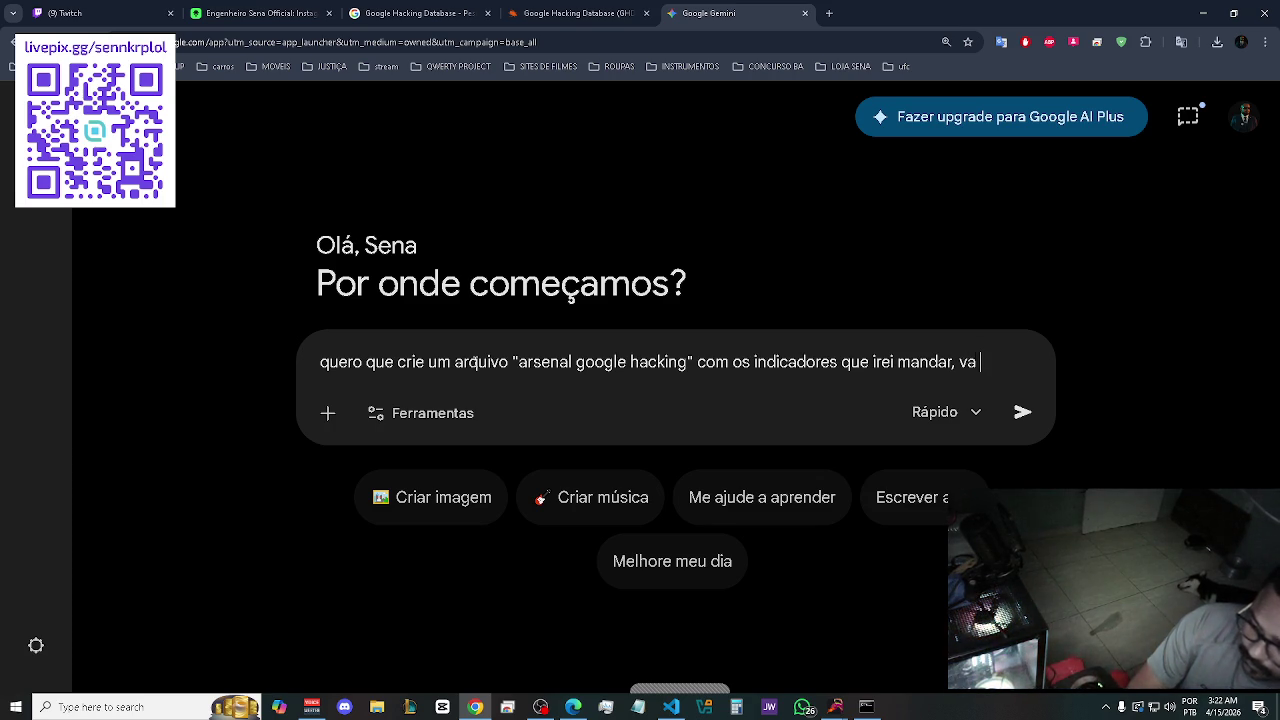
pyautogui.write('armazenando para')
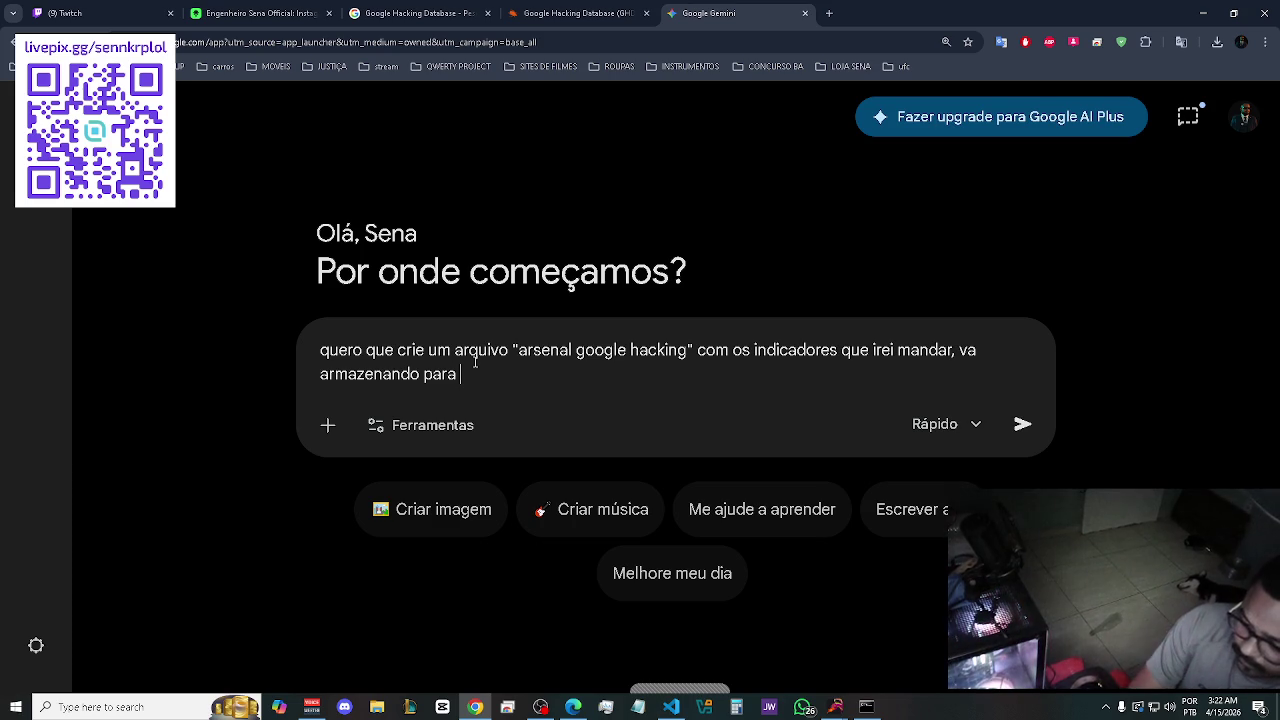
pyautogui.press('BackSpace')
pyautogui.press('BackSpace')
pyautogui.press('BackSpace')
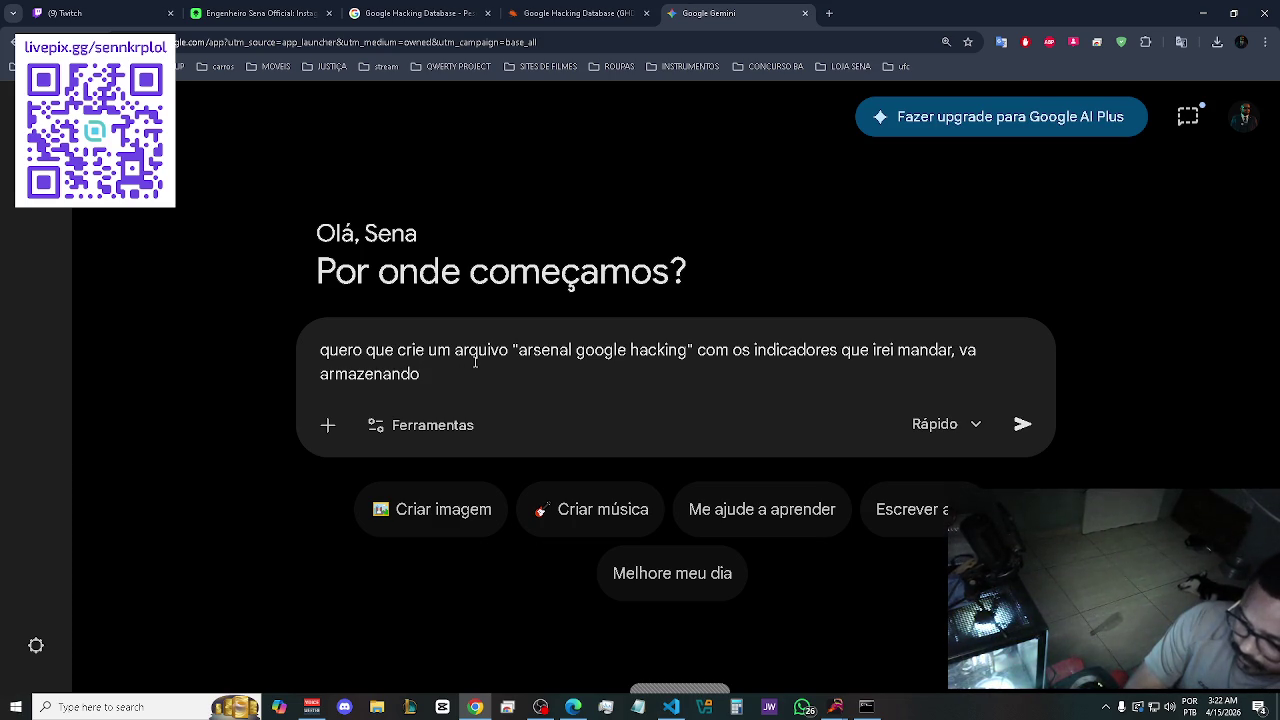
pyautogui.write('e')
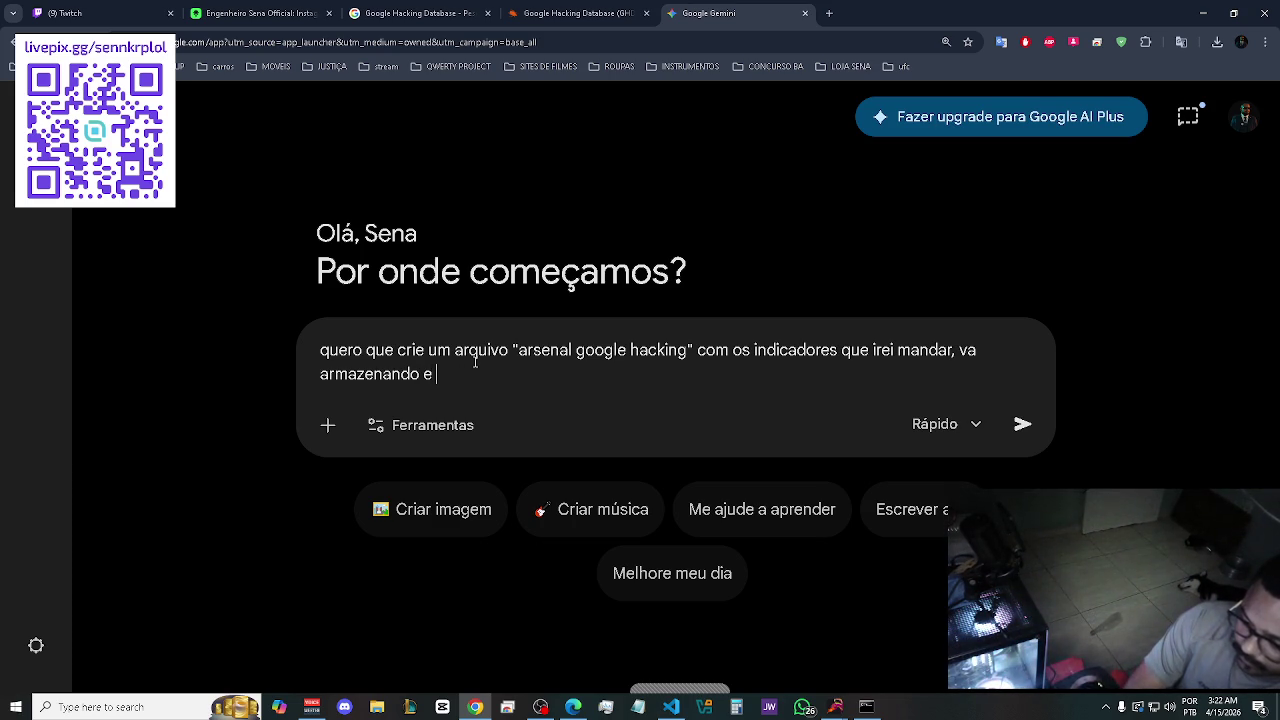
pyautogui.write('esperando ')
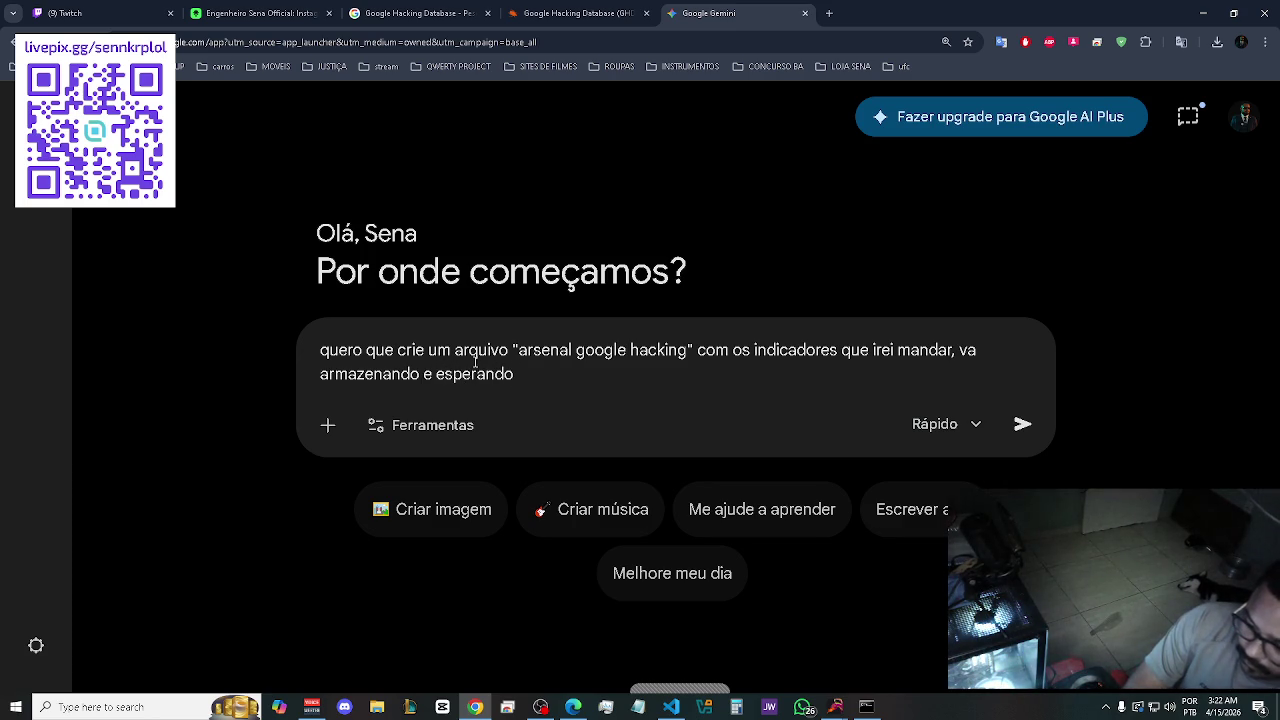
pyautogui.write('até o u')
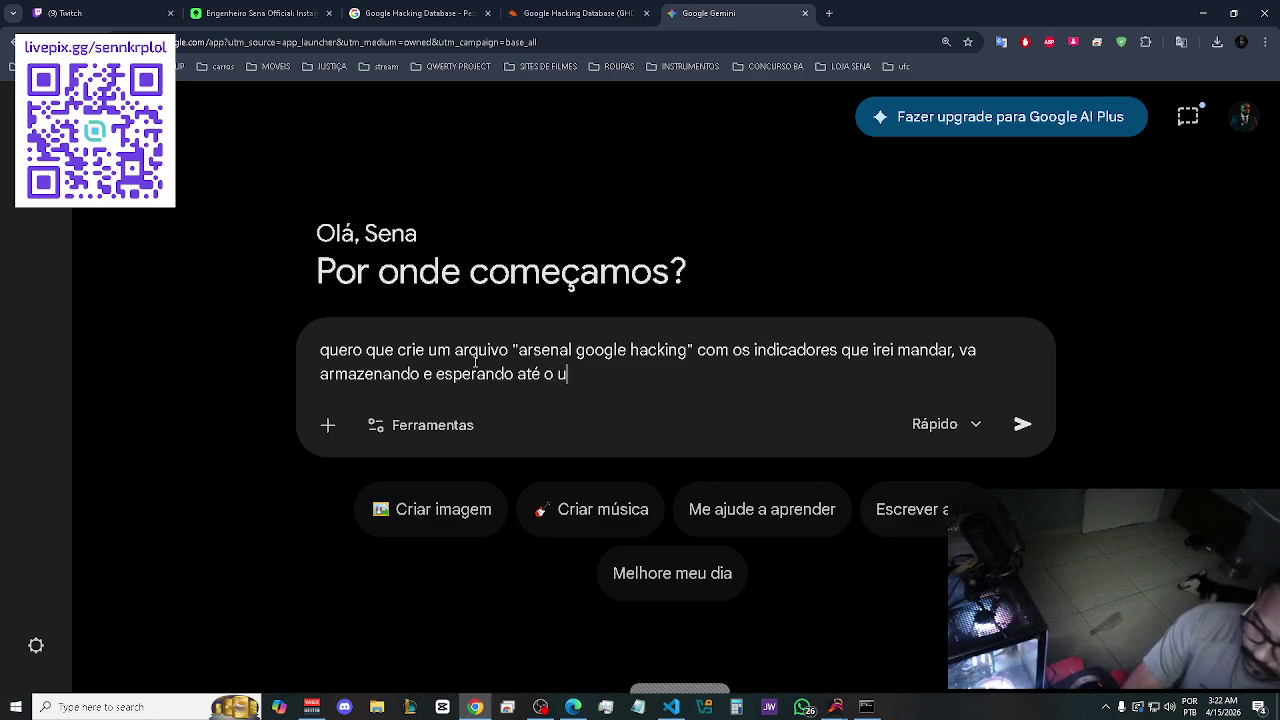
pyautogui.write('ltimopara a criac')
pyautogui.write('ão do odc')
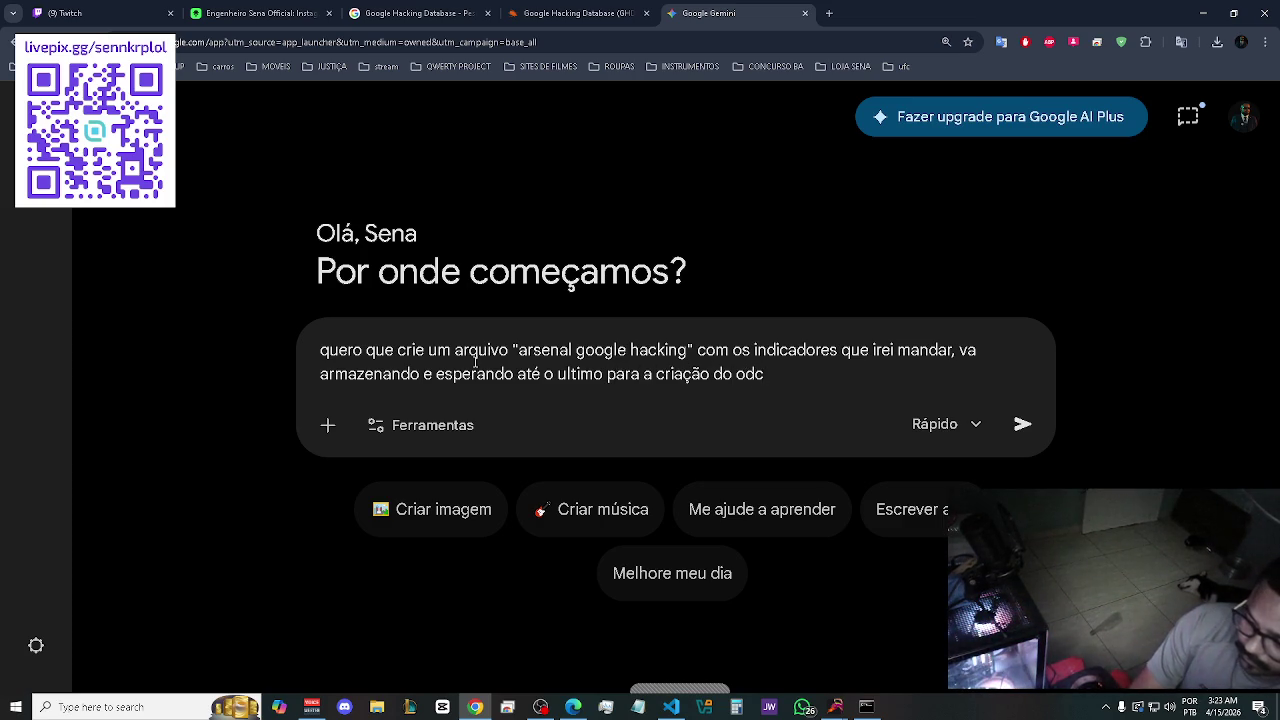
pyautogui.press('BackSpace')
pyautogui.press('BackSpace')
pyautogui.press('BackSpace')
pyautogui.write('doc')
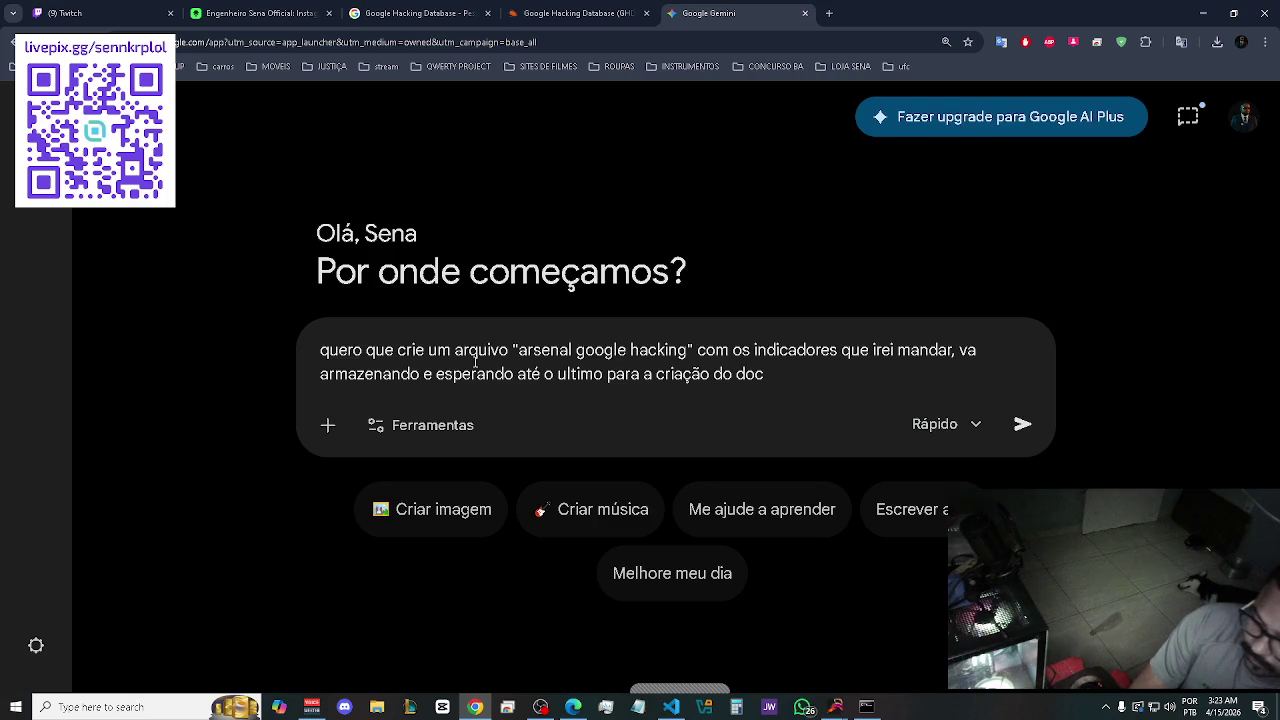
pyautogui.press('Return')
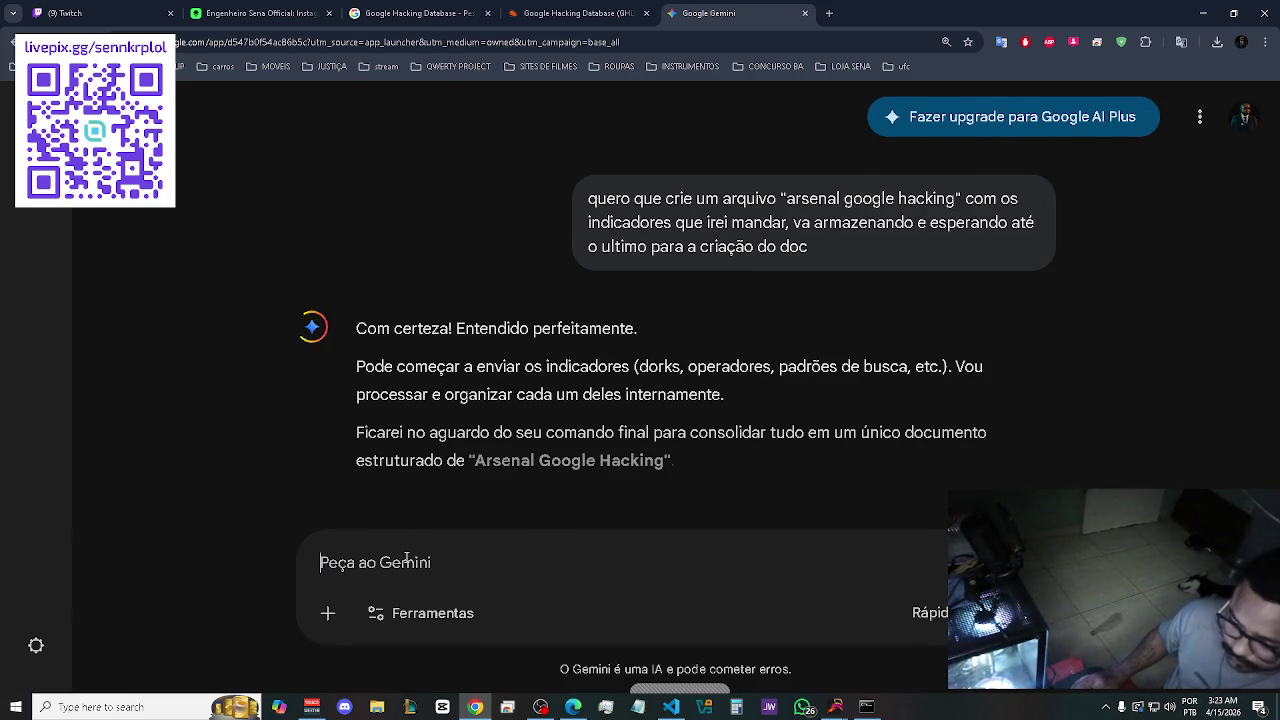
# Paste and then clear the dork list, and begin typing 'organize as informações linha a linha e'.
pyautogui.hotkey('ctrl', 'v')
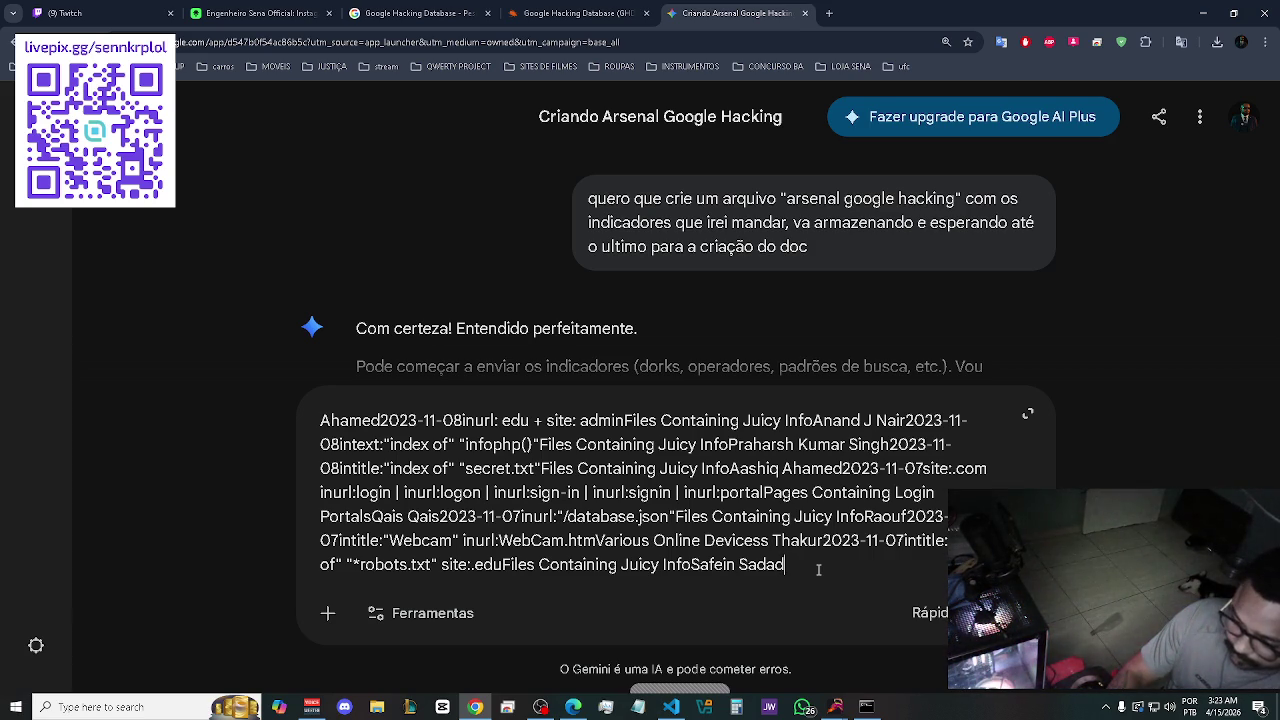
pyautogui.hotkey('ctrl', 'a')
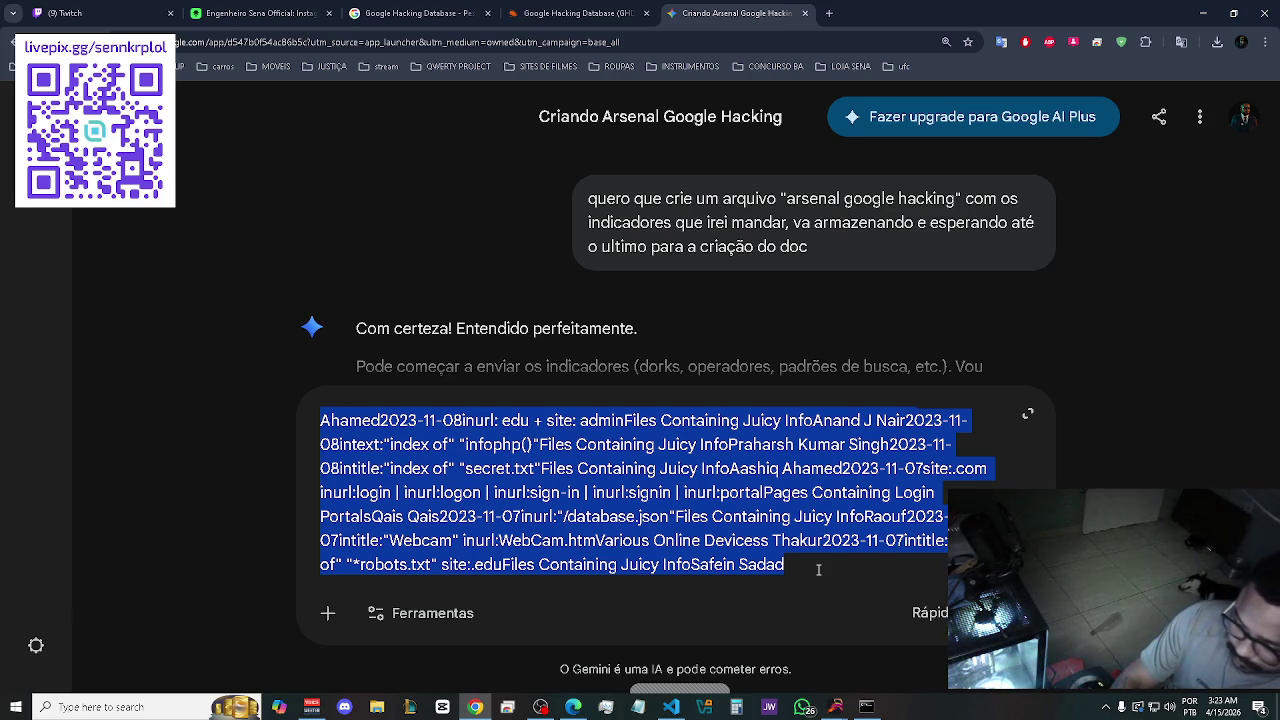
pyautogui.press('BackSpace')
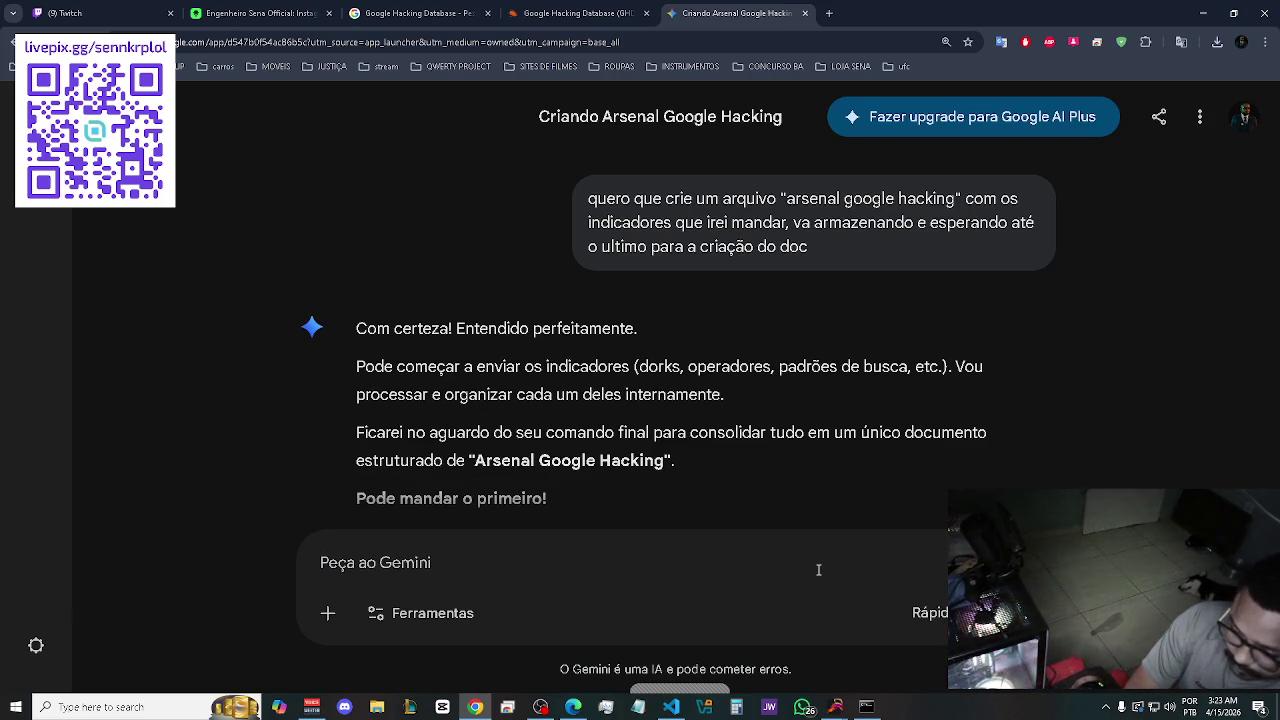
pyautogui.write('orga')
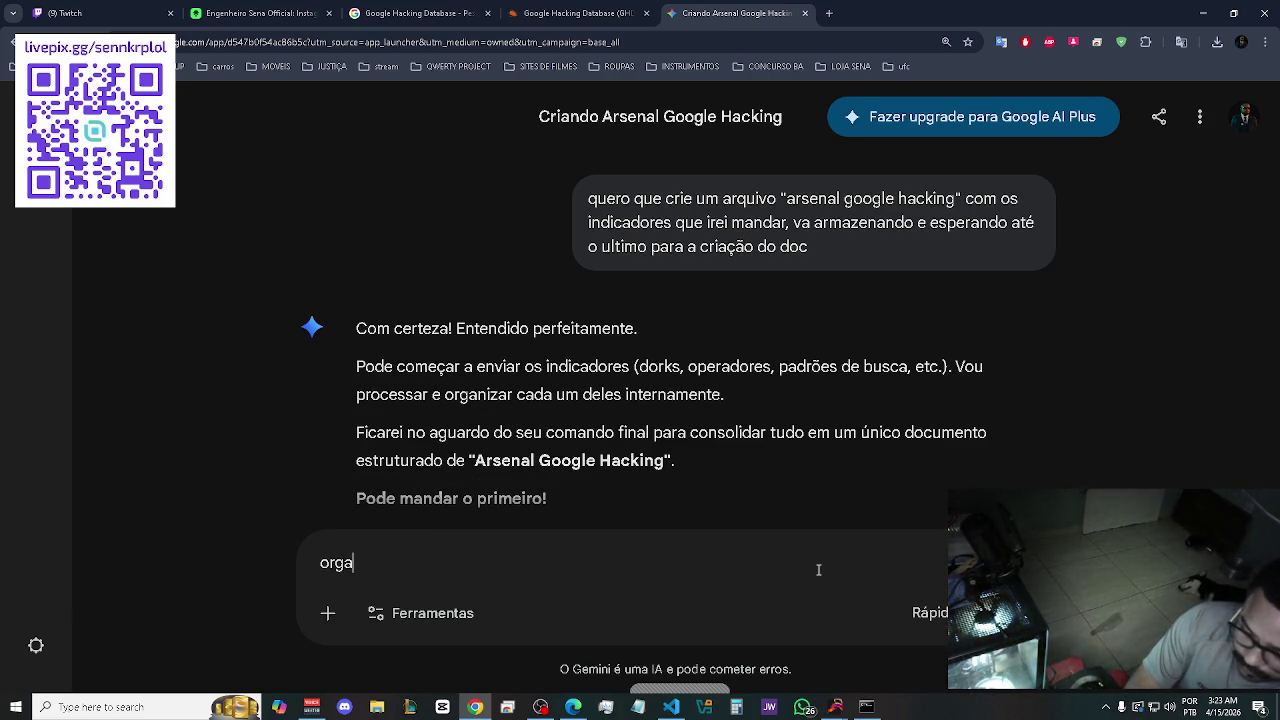
pyautogui.write('nize as informações l')
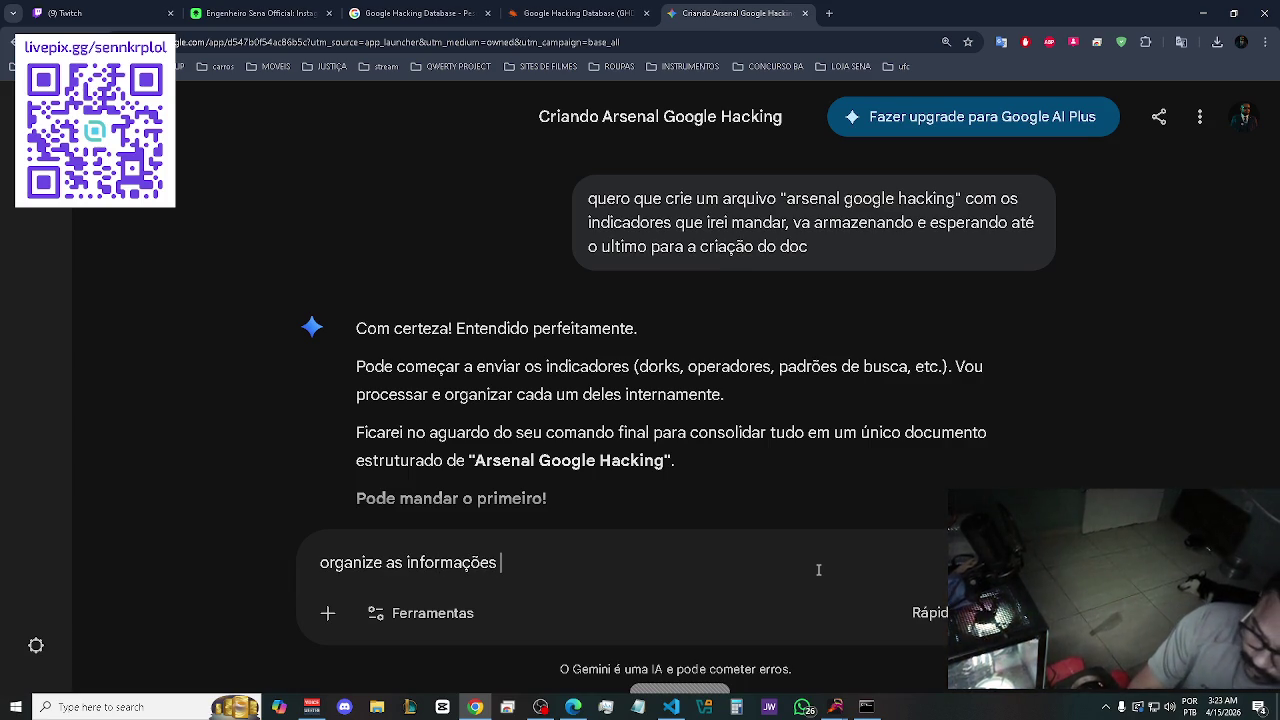
pyautogui.write('inha a')
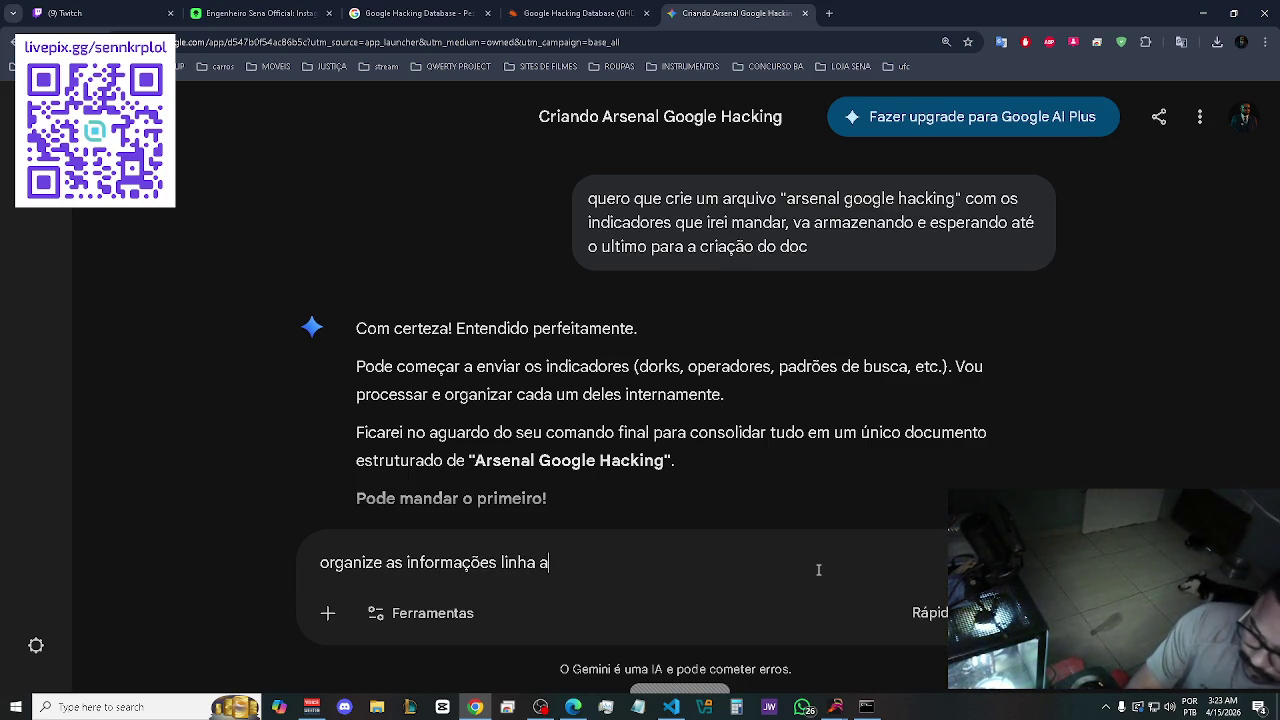
pyautogui.write(' linha e')
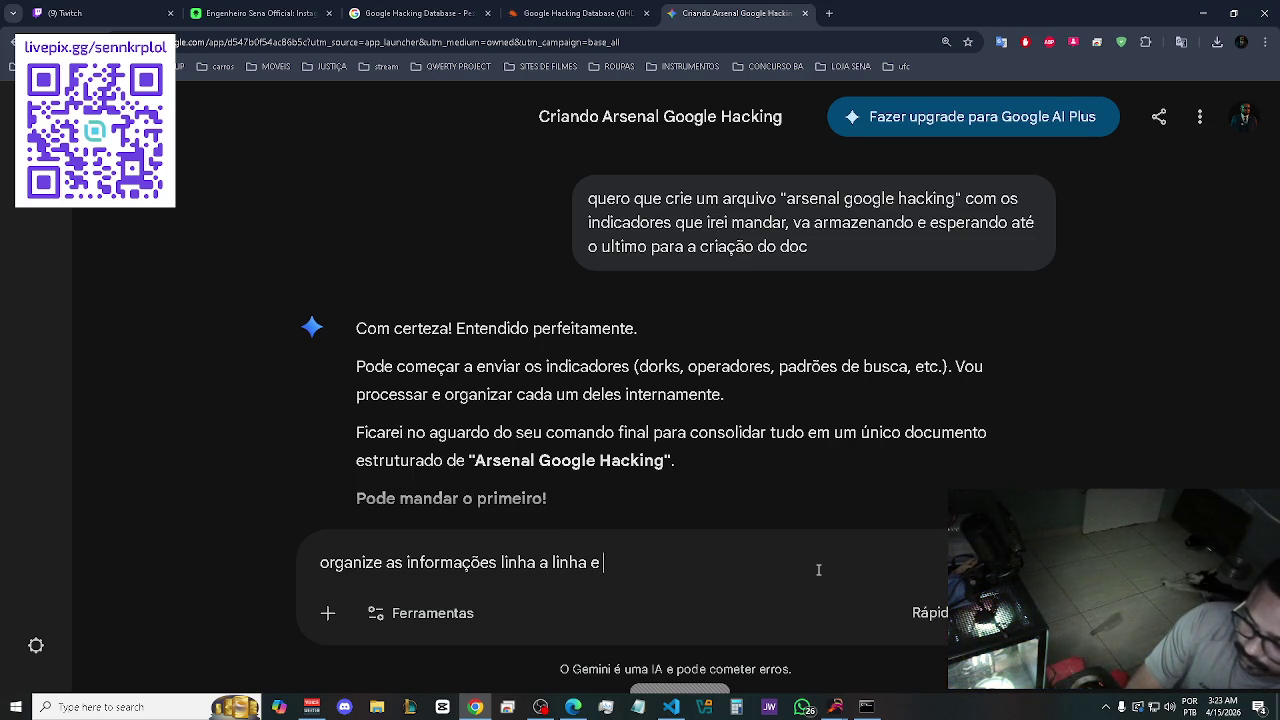
# Send the instruction to define each tool briefly in parentheses, line by line.
pyautogui.write('em ')
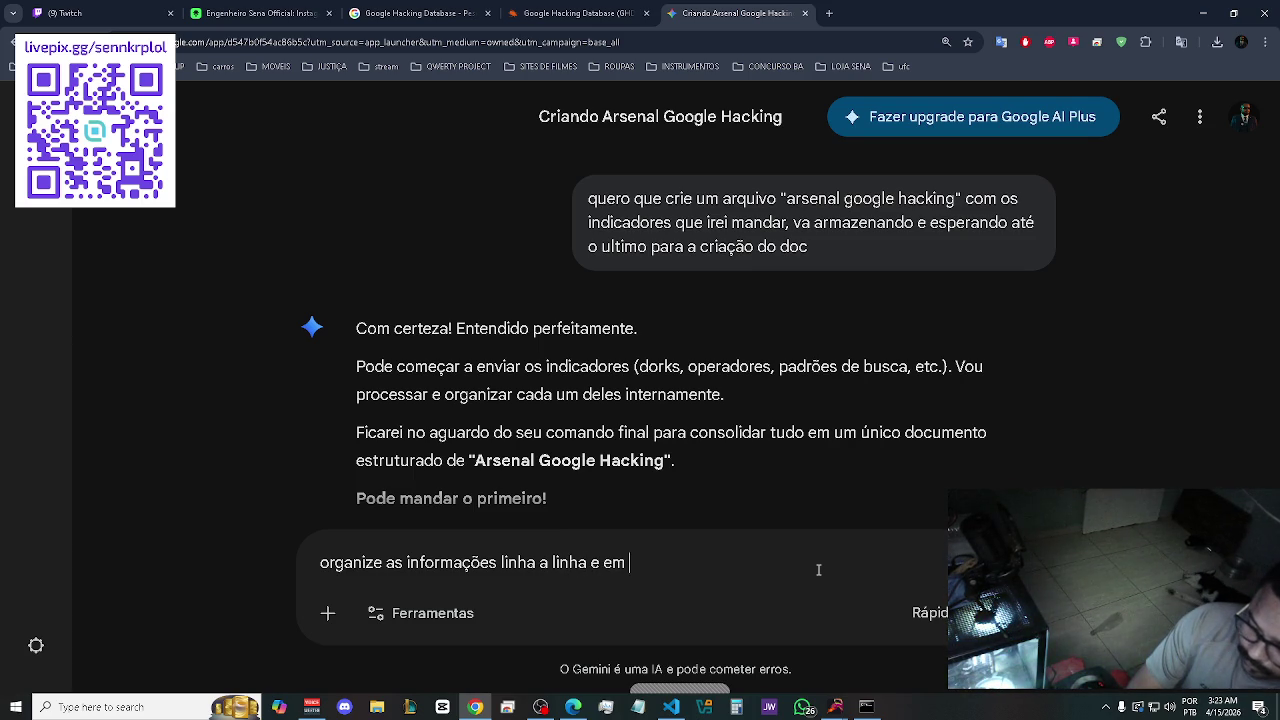
pyautogui.write('parente')
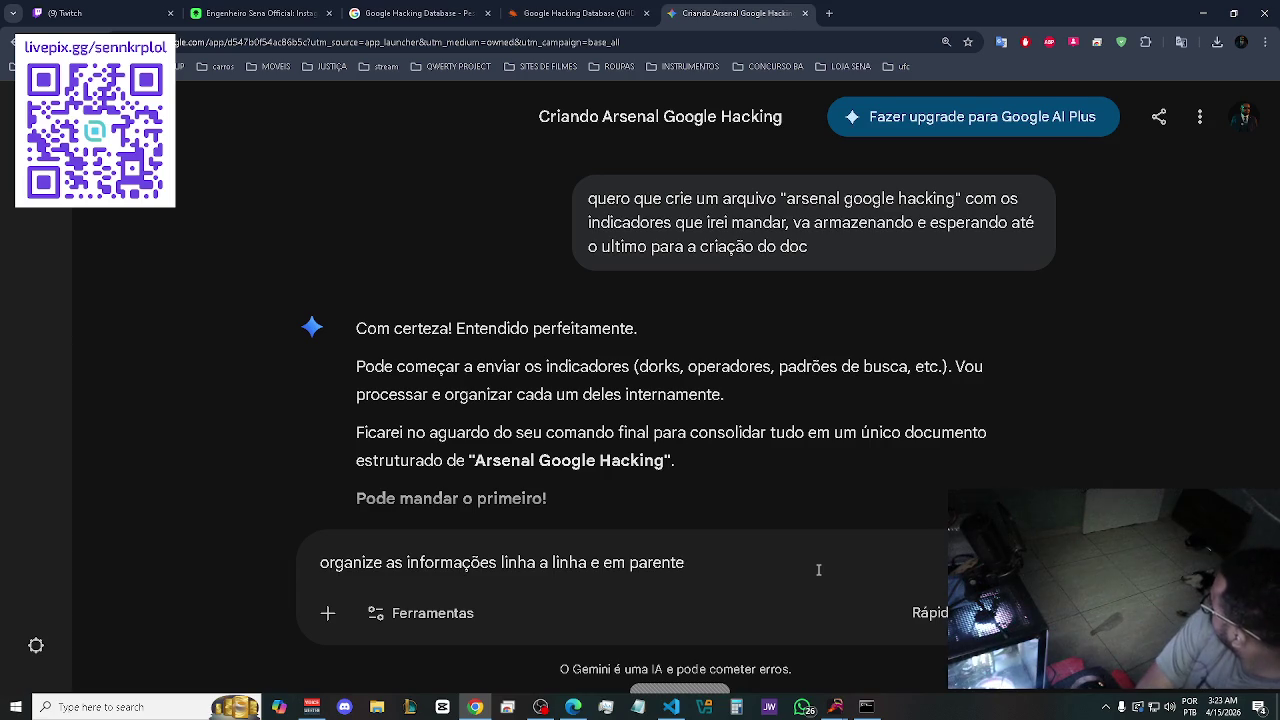
pyautogui.write('se')
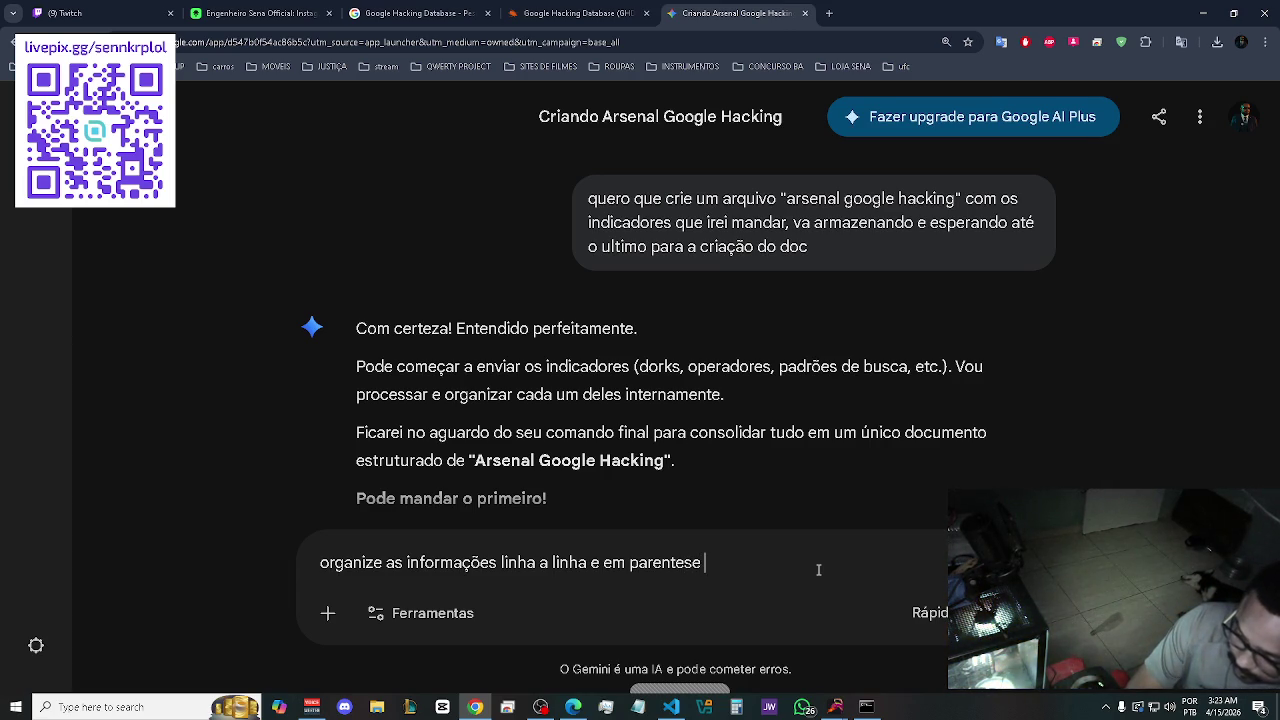
pyautogui.write(' d')
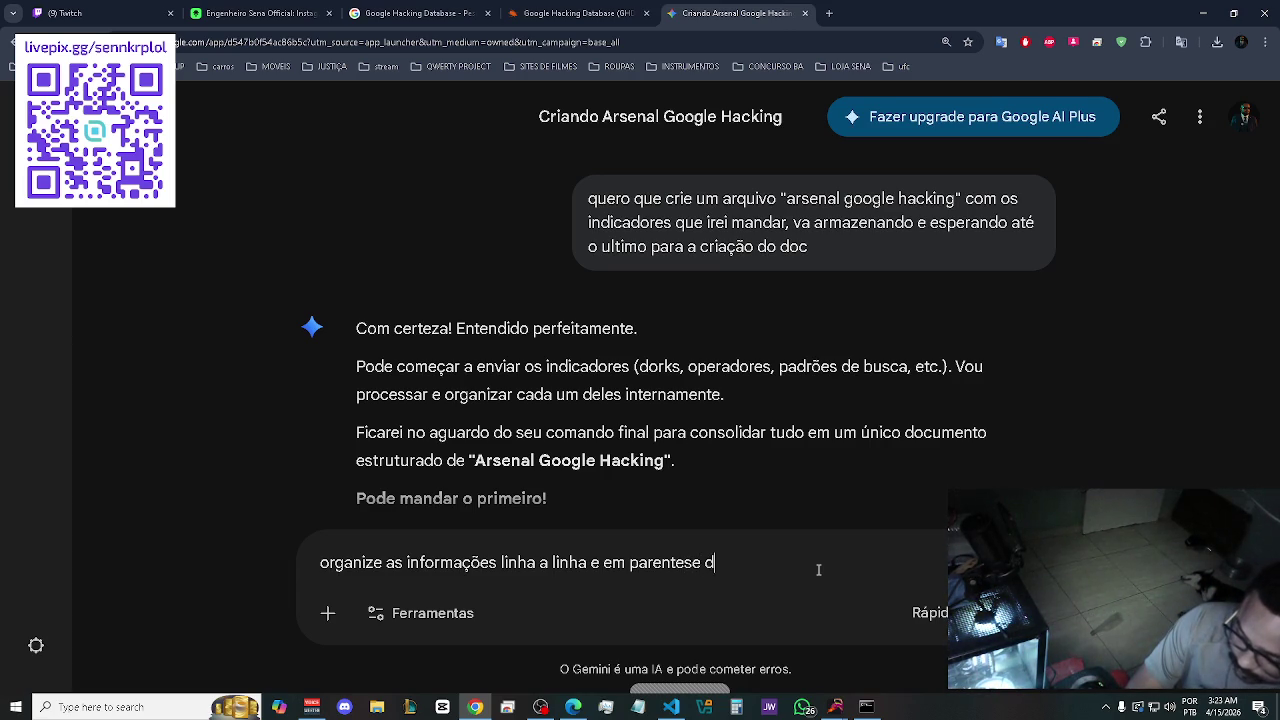
pyautogui.write('efina de ')
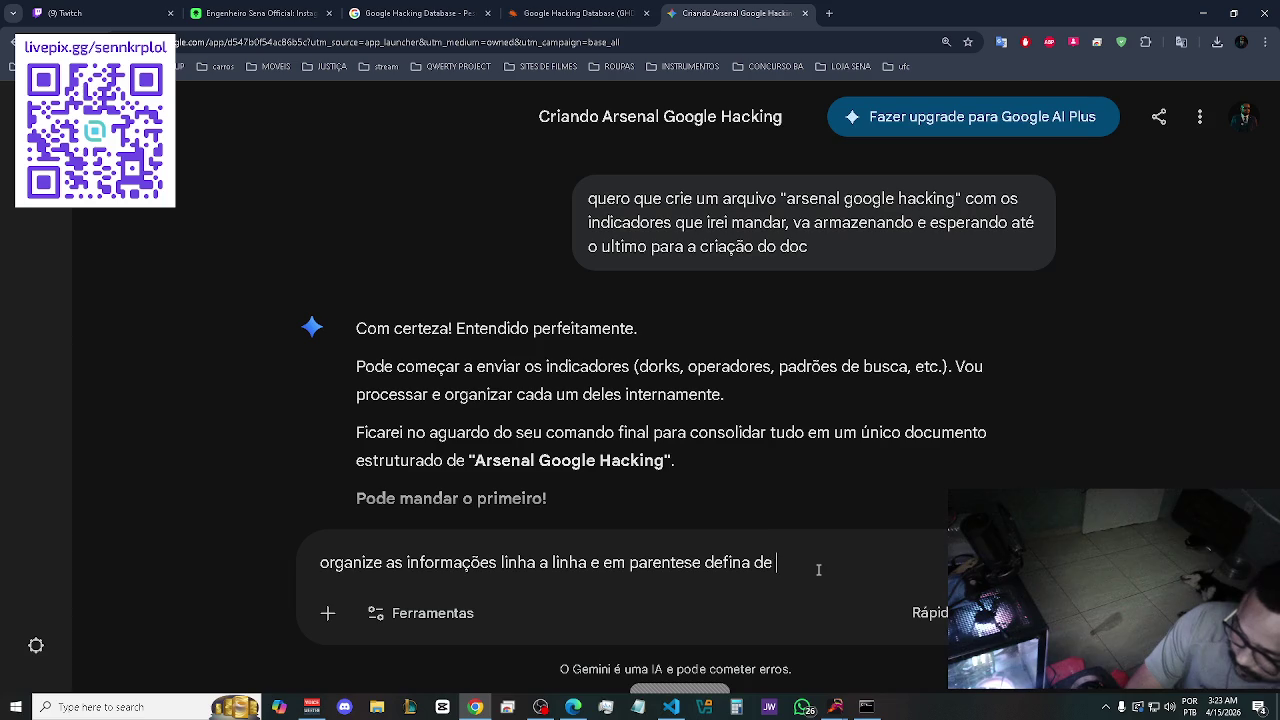
pyautogui.write('forma sucint')
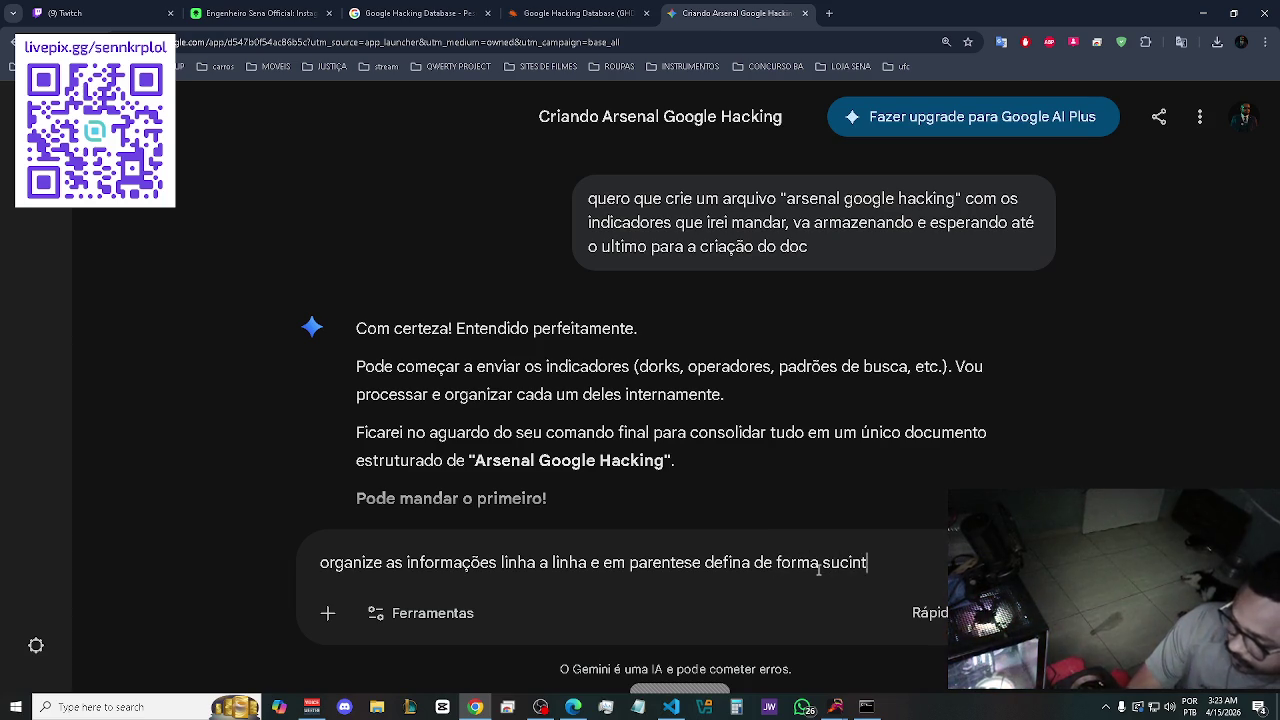
pyautogui.write('a o que a fe')
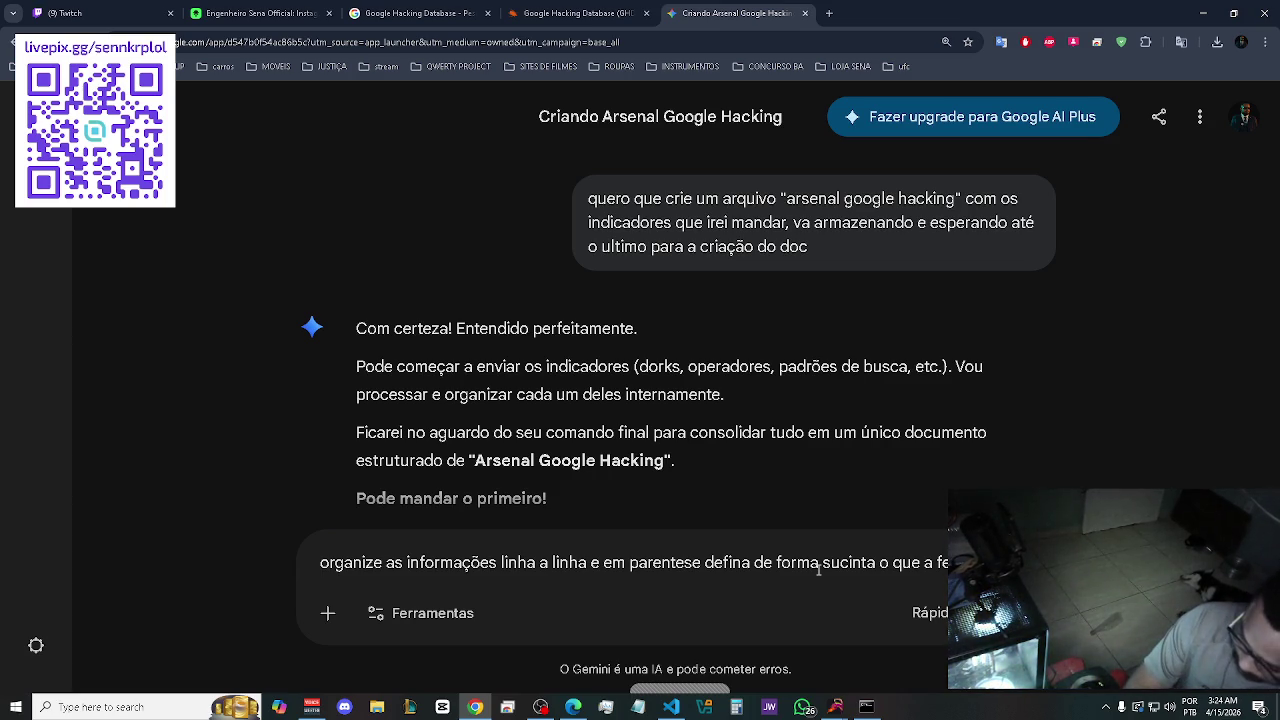
pyautogui.write('faz')
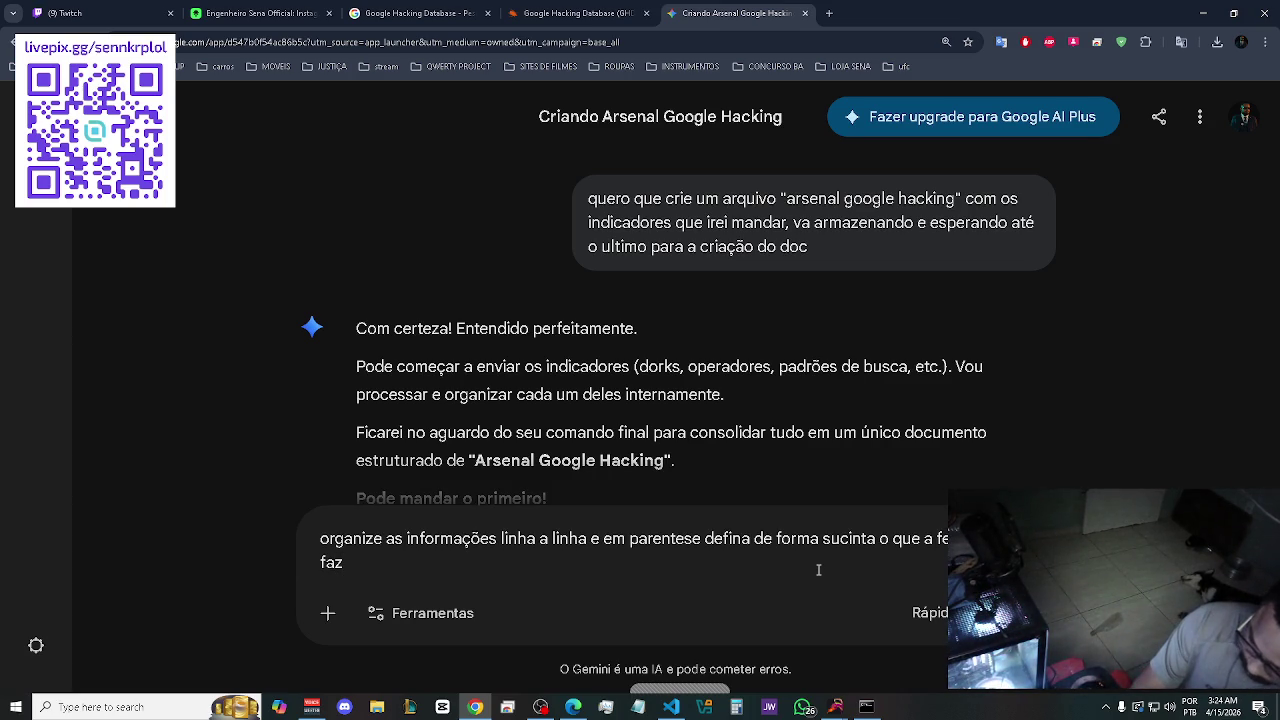
pyautogui.press('Return')
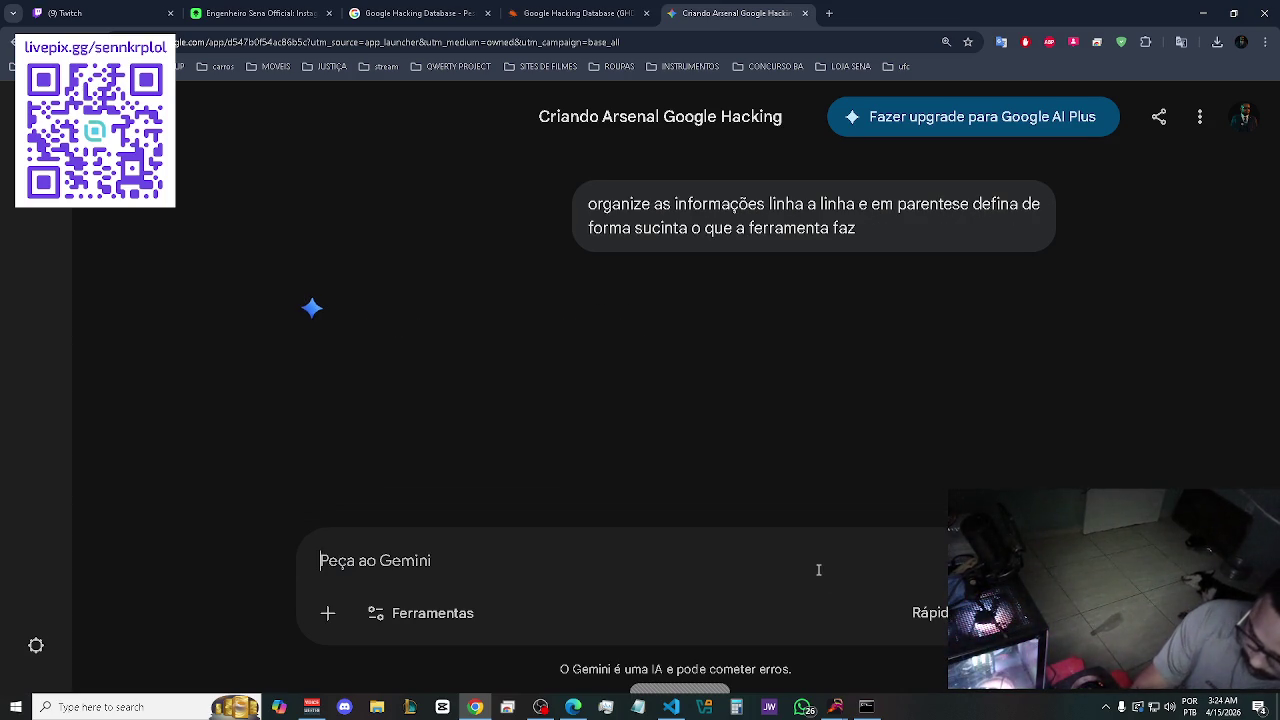
# Paste the dork list into the next prompt with a line break, then return to the GHDB tab.
pyautogui.hotkey('ctrl', 'v')
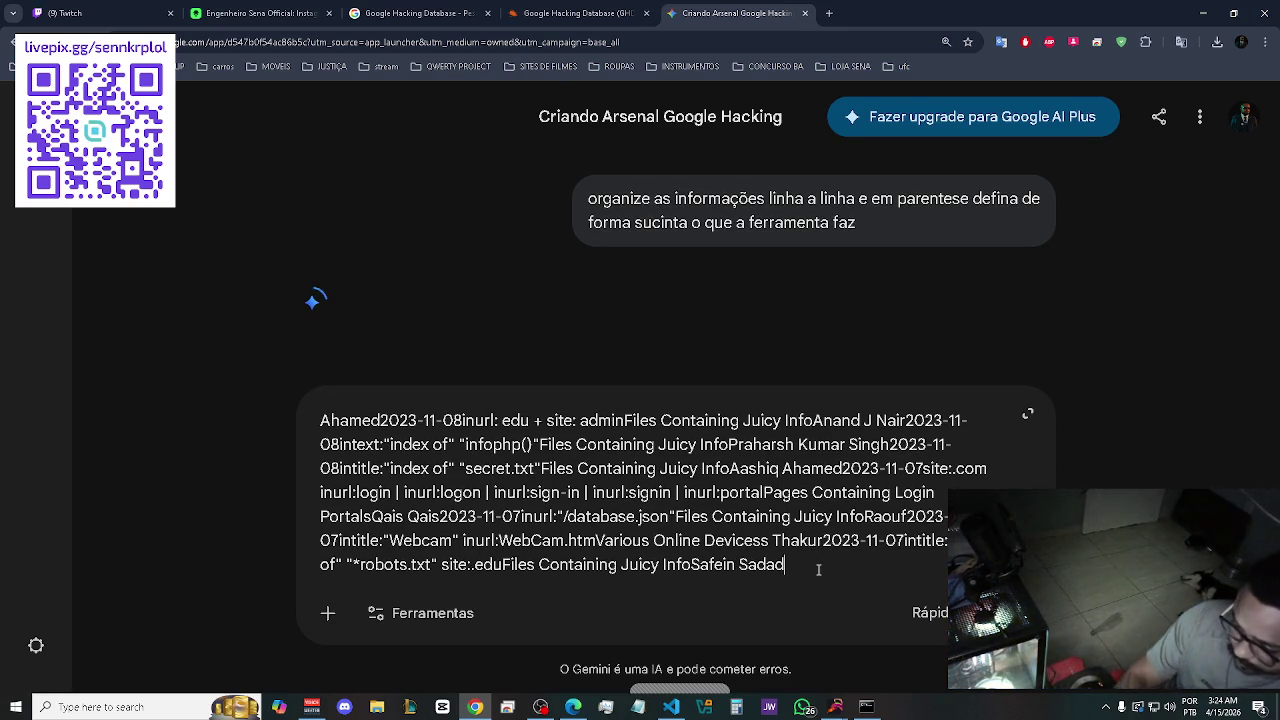
pyautogui.hotkey('shift', 'Return')
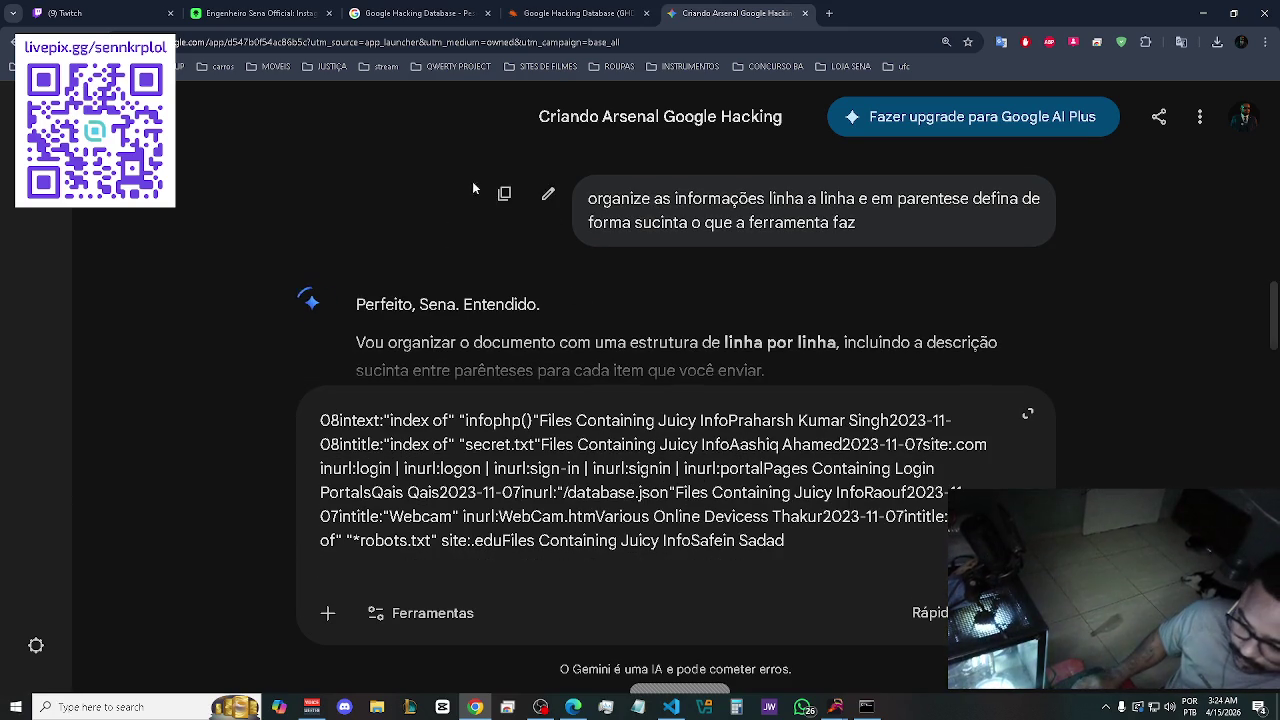
pyautogui.click(537, 7)
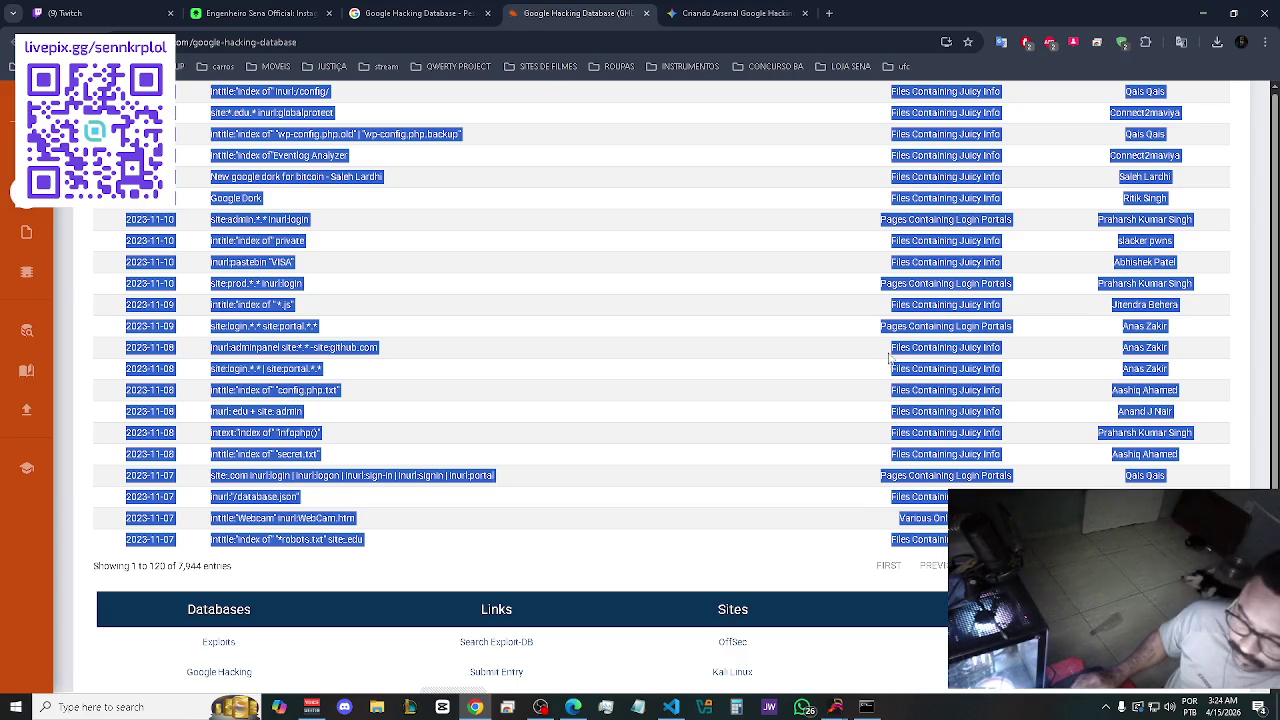
# Go to page 2 of the GHDB results (entries 121–240).
pyautogui.scroll(-2, 862, 505)
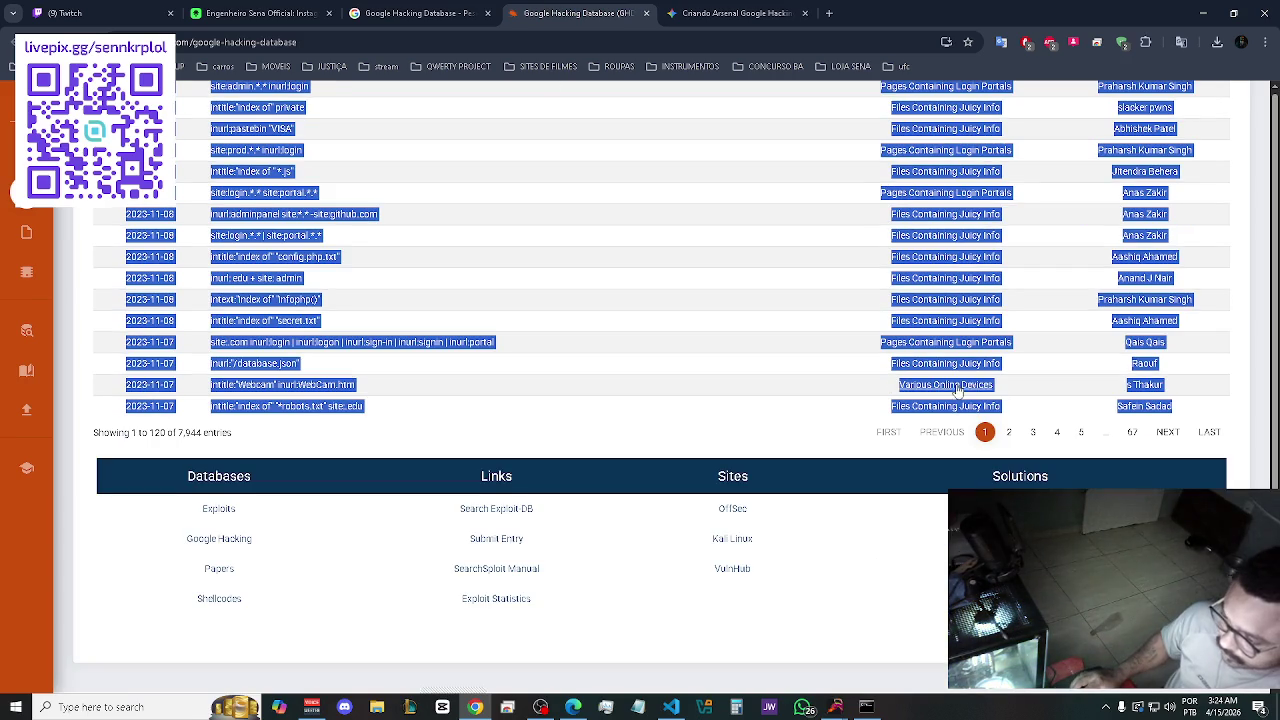
pyautogui.click(1009, 433)
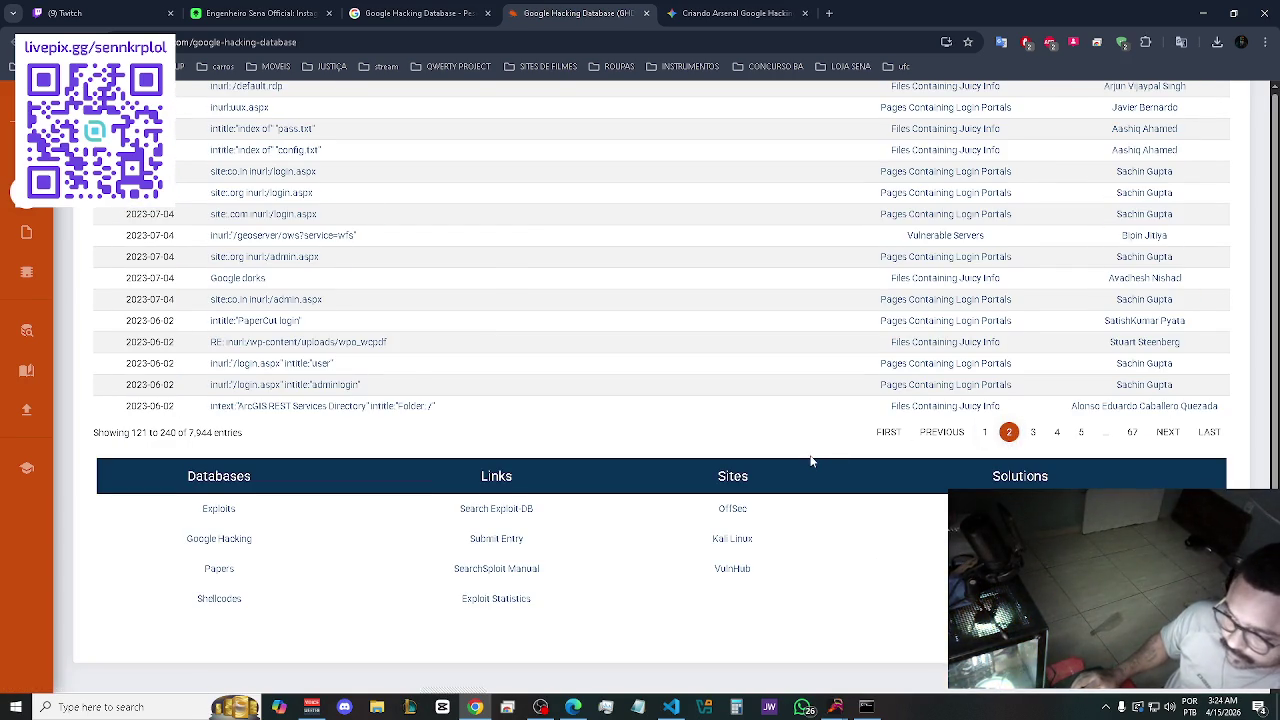
pyautogui.click(986, 437)
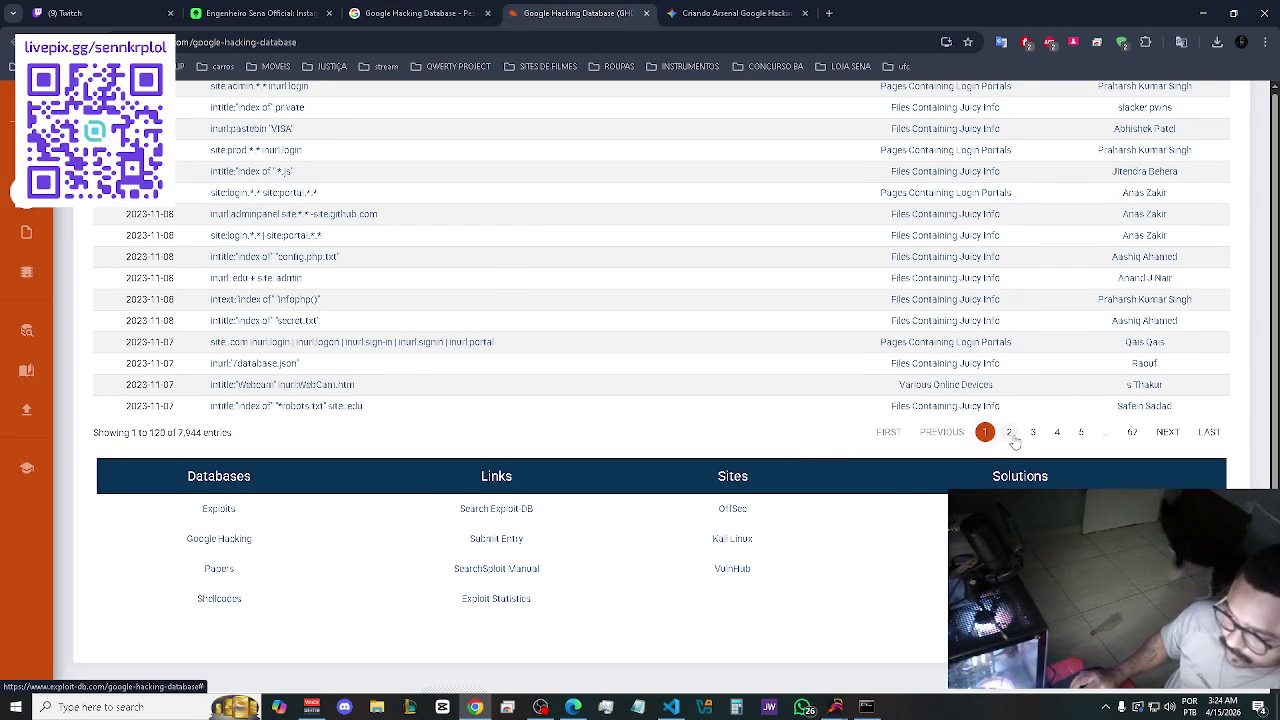
pyautogui.click(1010, 433)
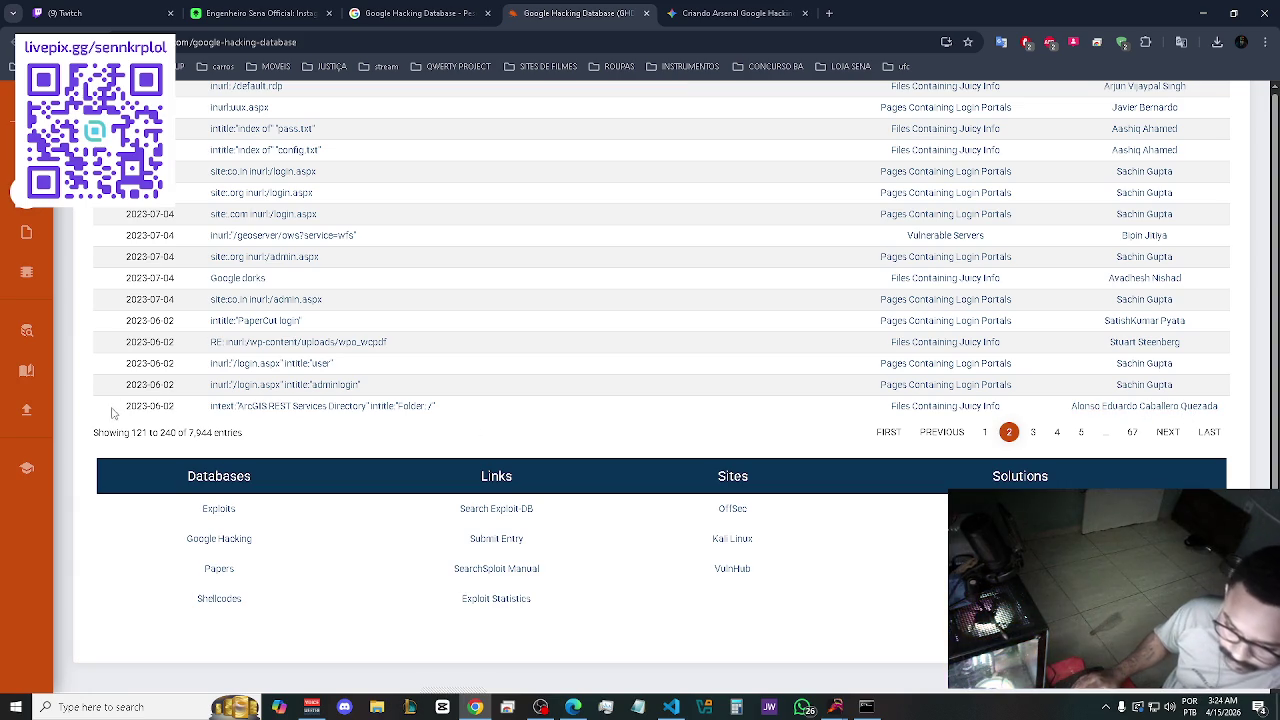
pyautogui.scroll(15, 99, 387)
pyautogui.scroll(10, 99, 387)
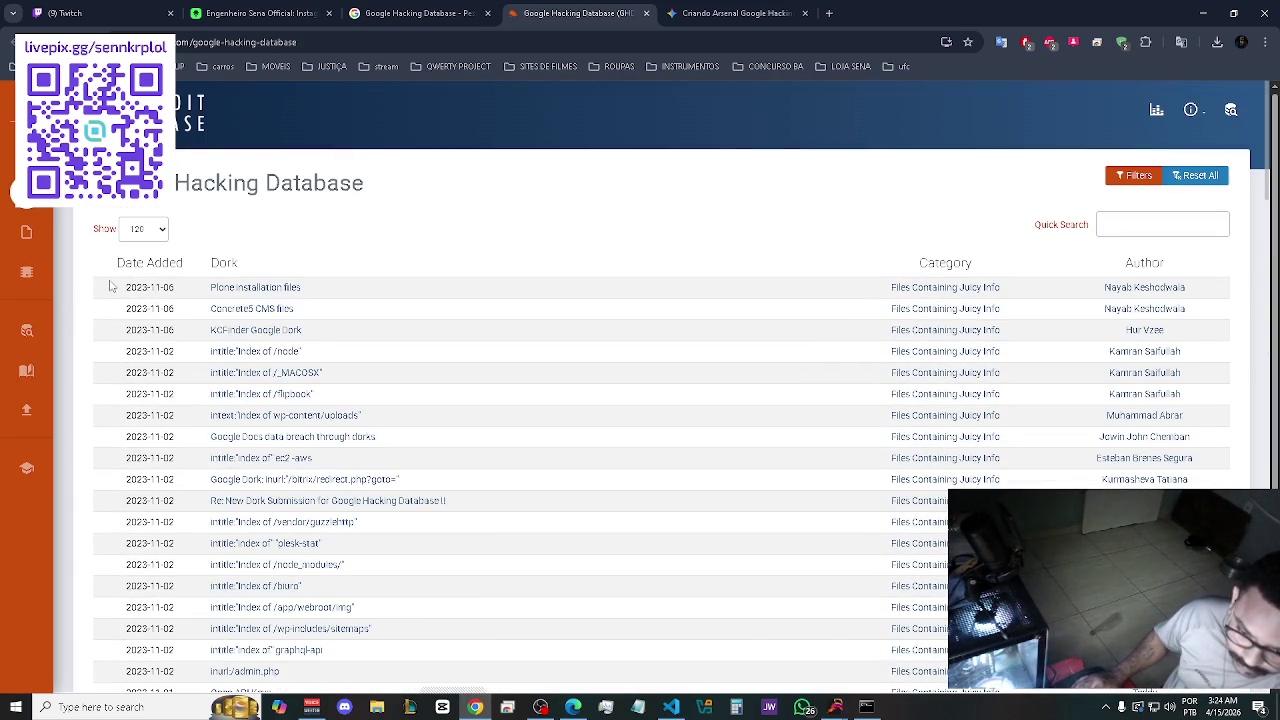
# Select page 2's dork rows through the 2023-06-02 entries, then move Gemini to its own left-snapped window.
pyautogui.moveTo(112, 287); pyautogui.dragTo(697, 307)
pyautogui.moveTo(883, 313)
pyautogui.mouseDown()
pyautogui.moveTo(900, 415)
pyautogui.moveTo(1000, 607)
pyautogui.moveTo(1000, 650)
pyautogui.mouseUp()
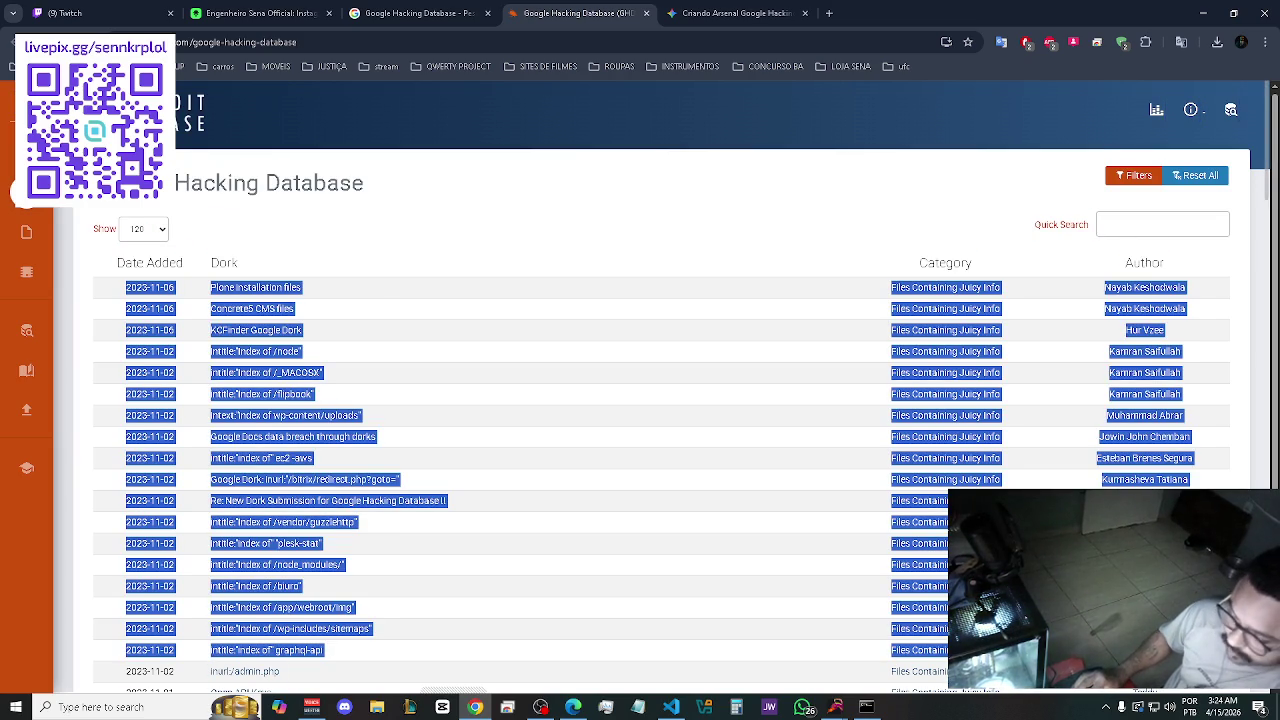
pyautogui.scroll(-10, 660, 400)
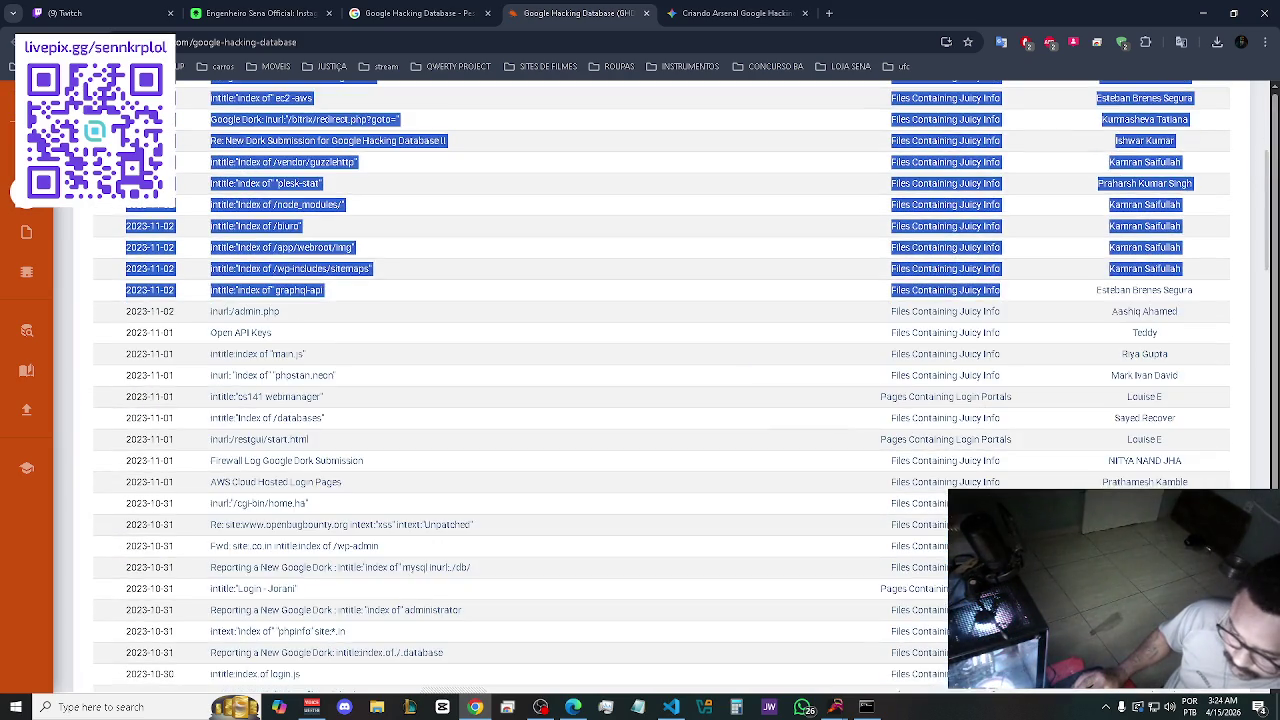
pyautogui.scroll(-5, 660, 400)
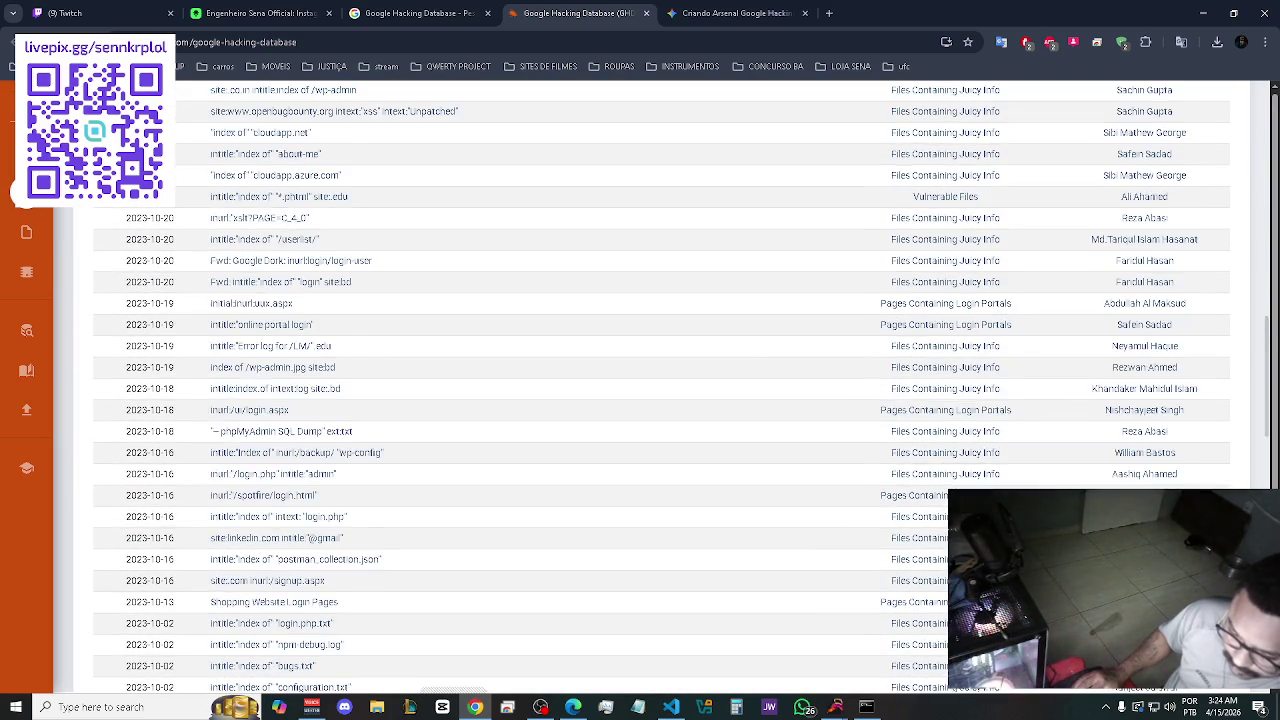
pyautogui.scroll(-5, 660, 386)
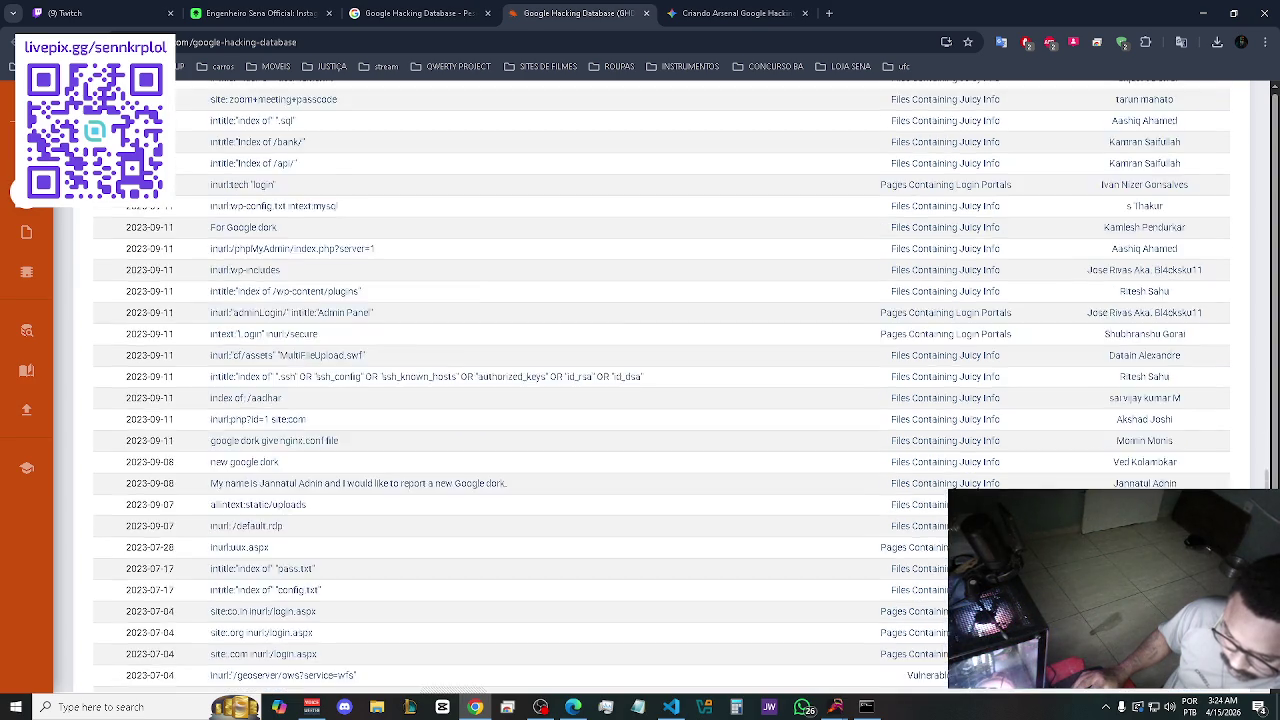
pyautogui.scroll(-3, 660, 386)
pyautogui.keyDown('shift'); pyautogui.click(362, 524); pyautogui.keyUp('shift')
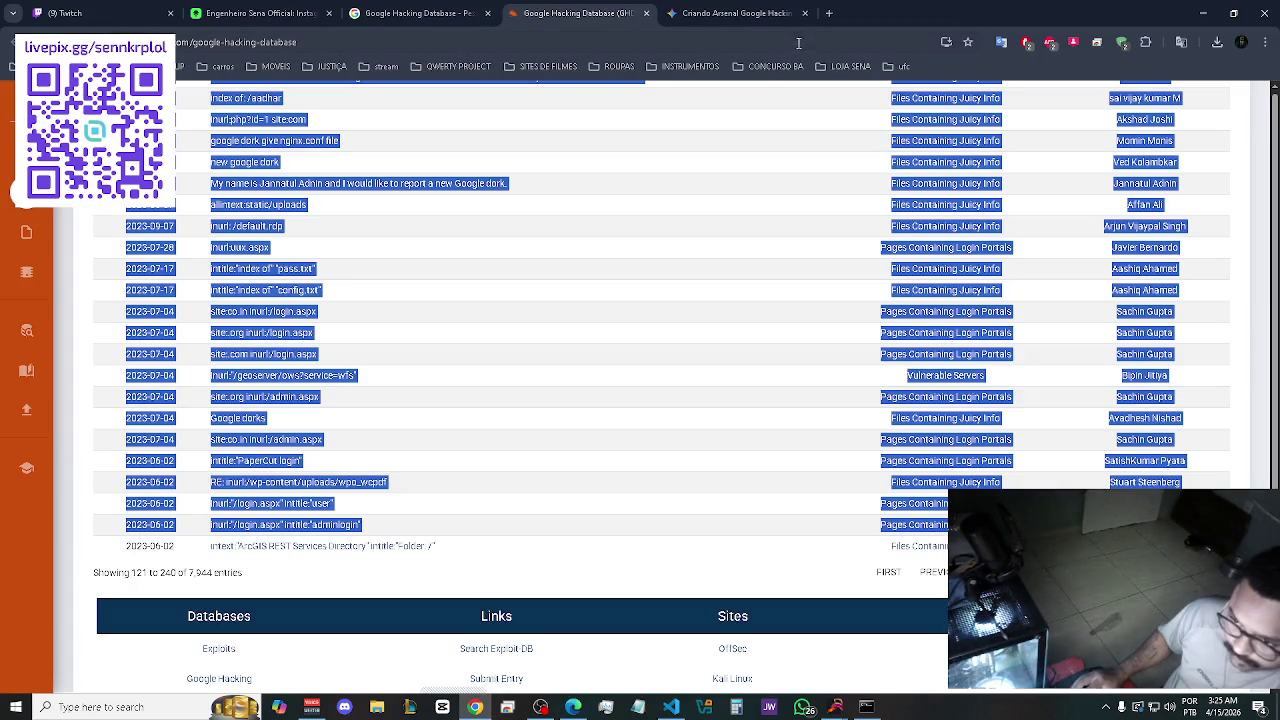
pyautogui.moveTo(735, 13); pyautogui.dragTo(450, 216)
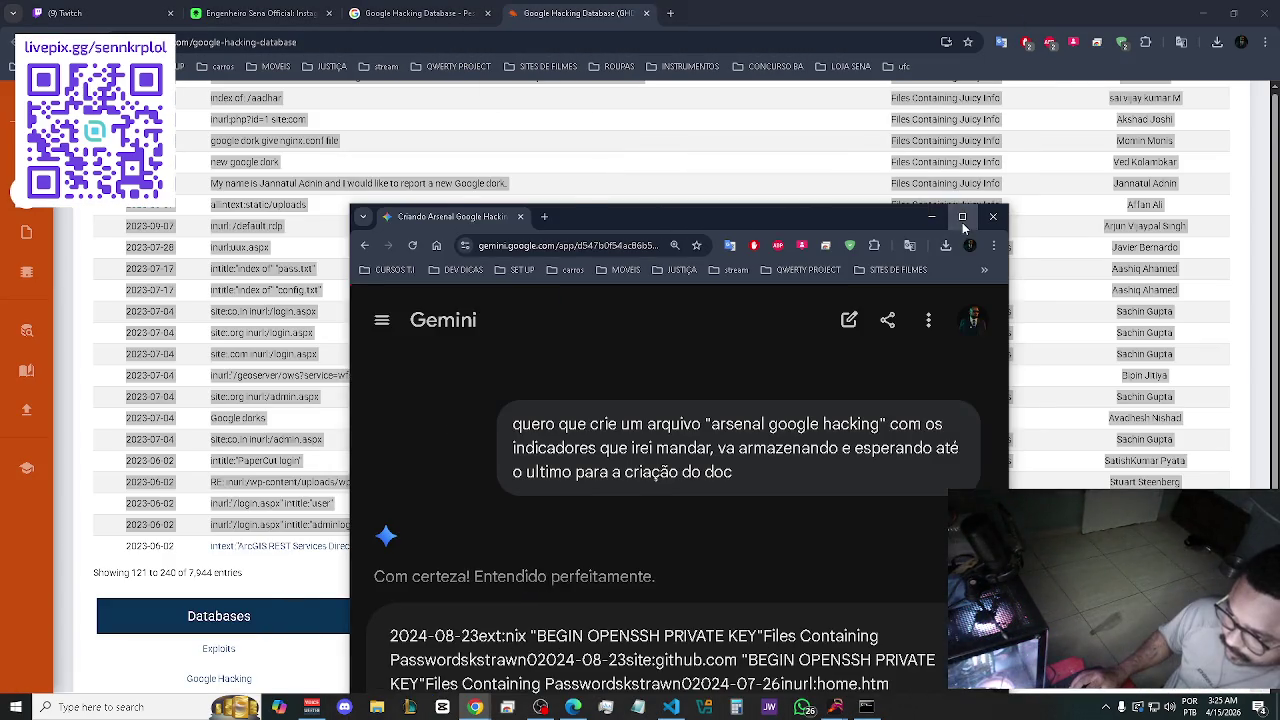
pyautogui.press('super+Left')
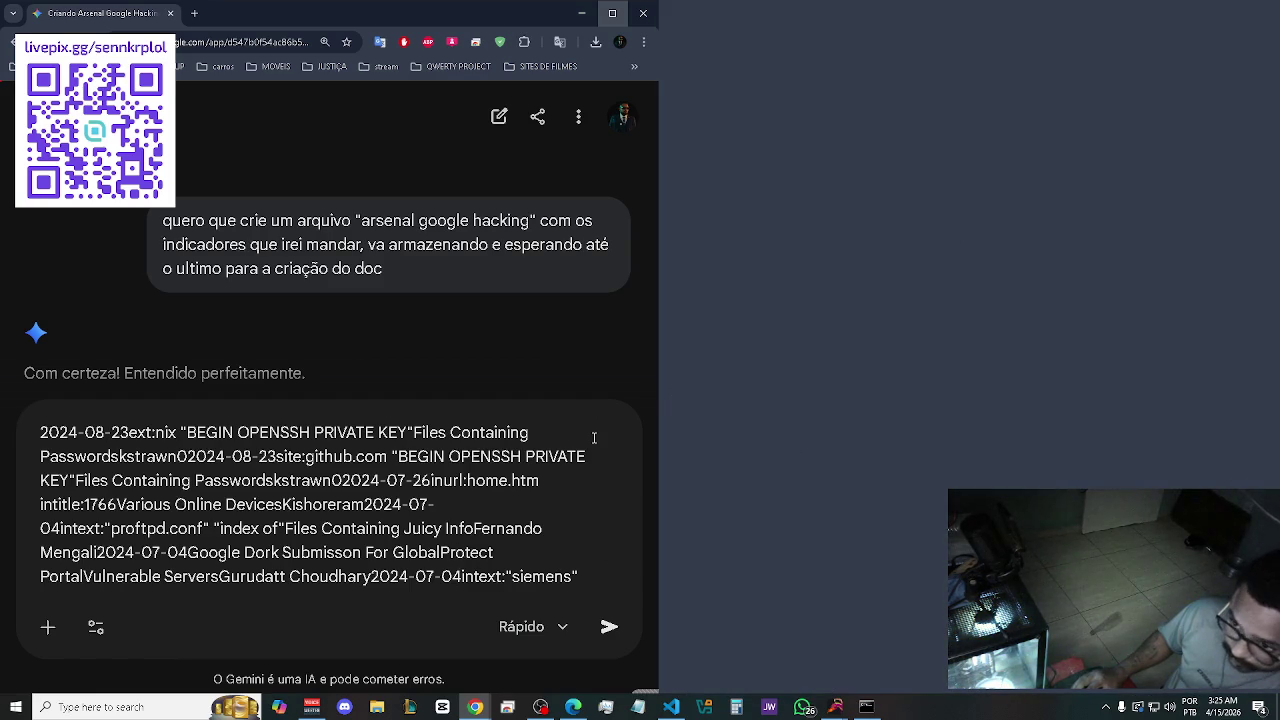
# Maximize the Gemini window and move to the end of the prompt text.
pyautogui.press('super+Up')
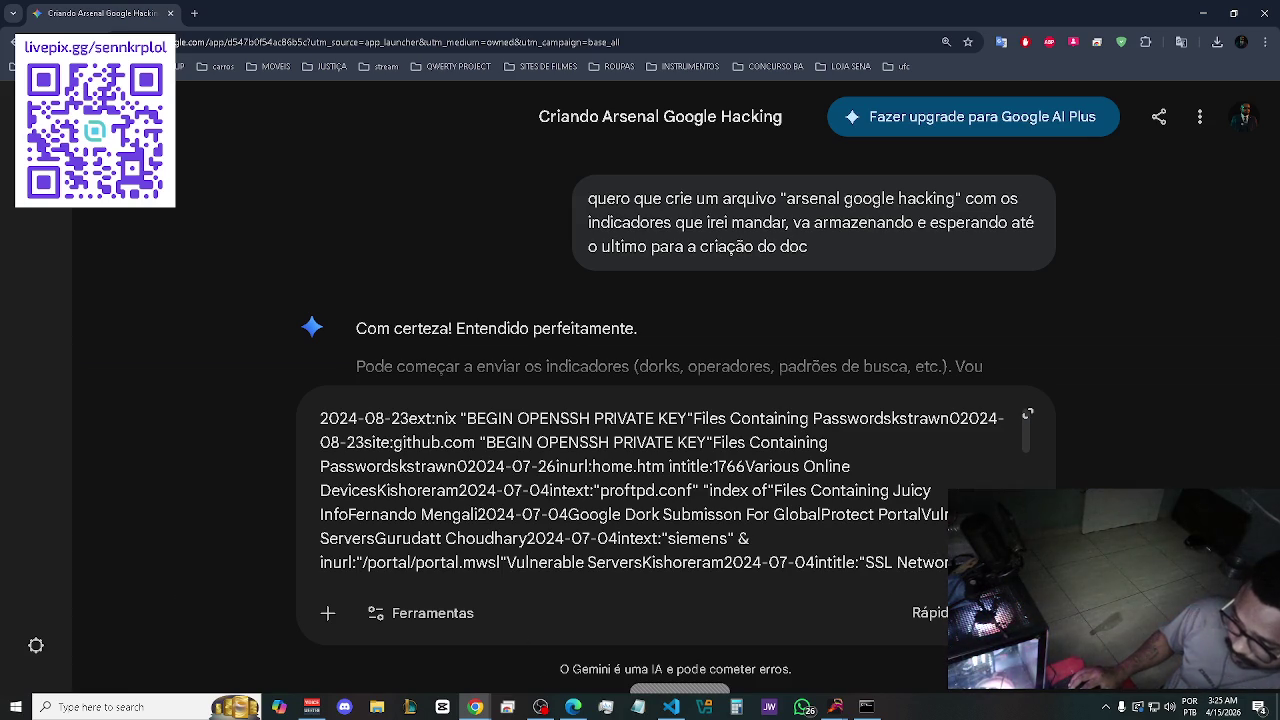
pyautogui.press('Down')
pyautogui.press('Down')
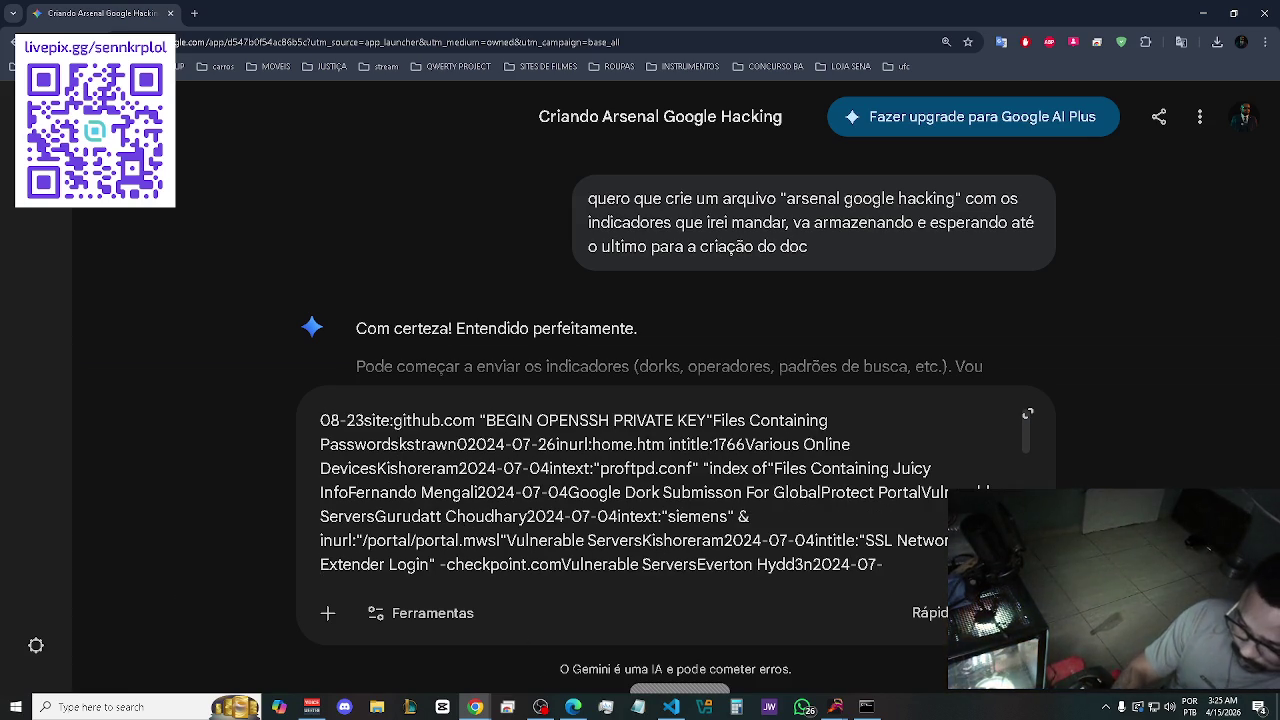
pyautogui.press('Down')
pyautogui.press('Down')
pyautogui.press('Down')
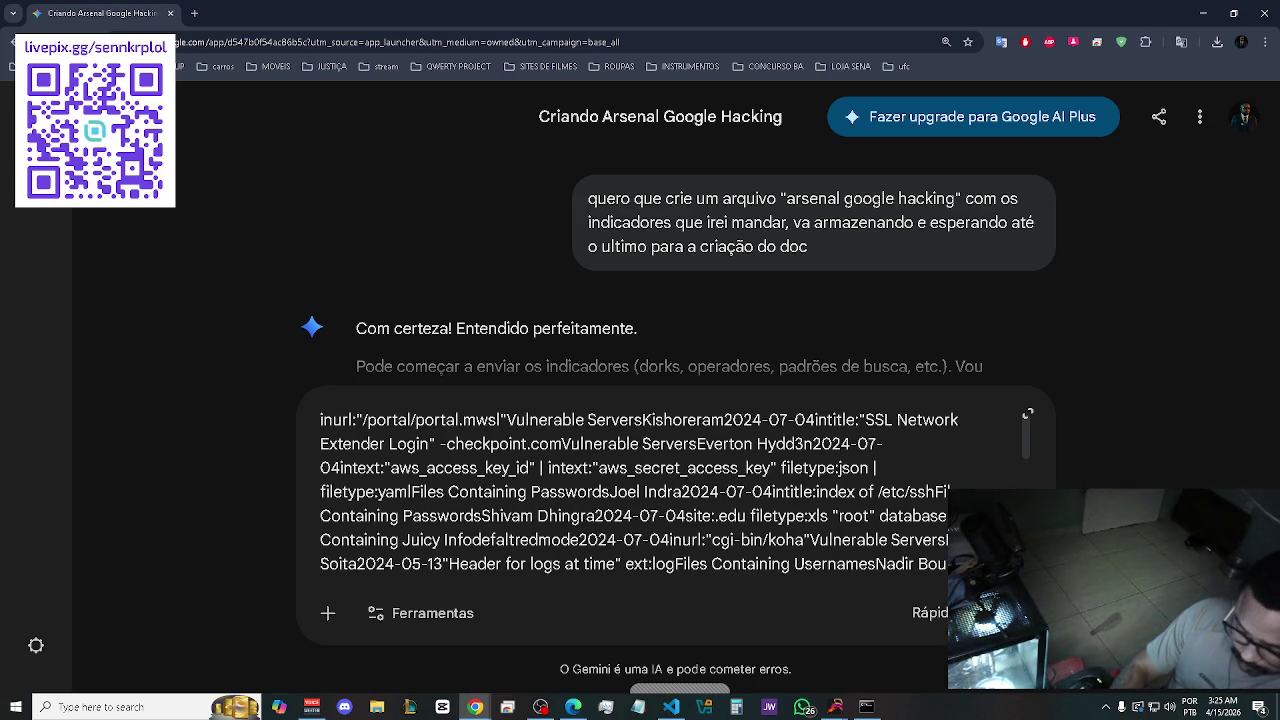
pyautogui.press('pageup')
pyautogui.press('Down')
pyautogui.press('Down')
pyautogui.press('Down')
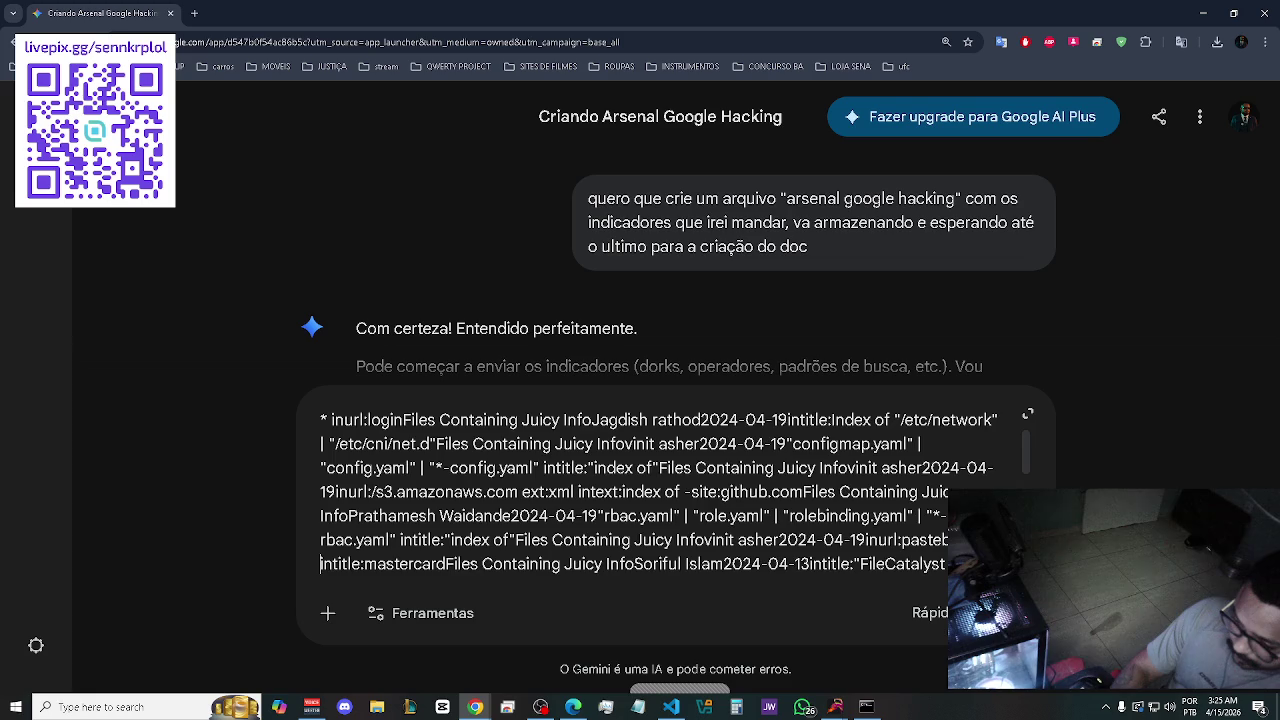
pyautogui.press('Down')
pyautogui.press('Down')
pyautogui.press('Down')
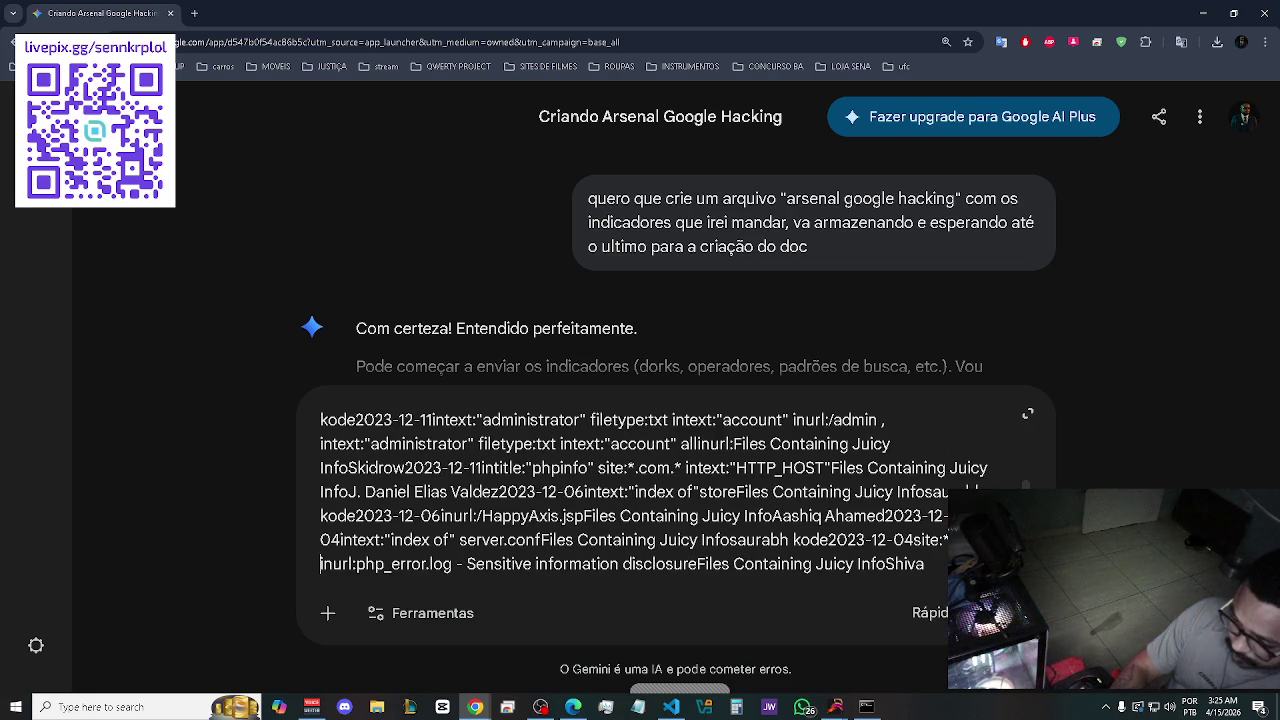
pyautogui.press('Down')
pyautogui.press('Down')
pyautogui.press('Down')
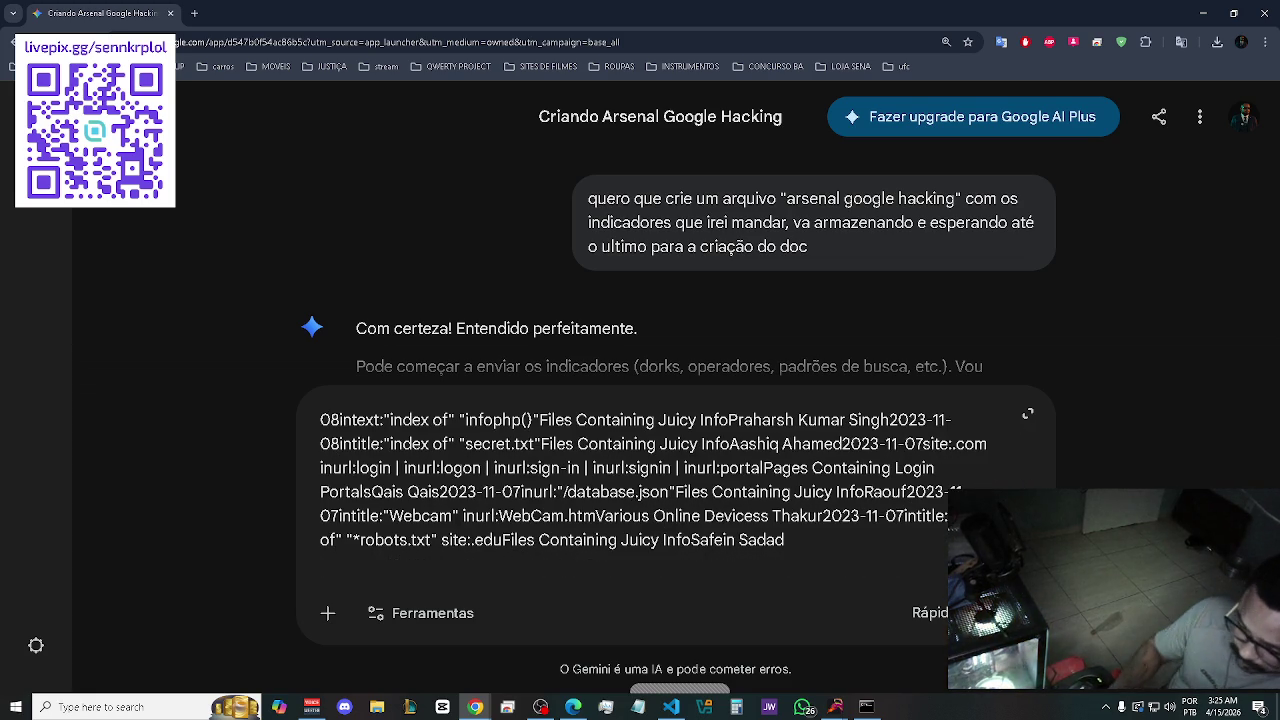
# Paste the page-2 dorks, delete the partial Containing Login Portals line, and send them.
pyautogui.hotkey('ctrl', 'v')
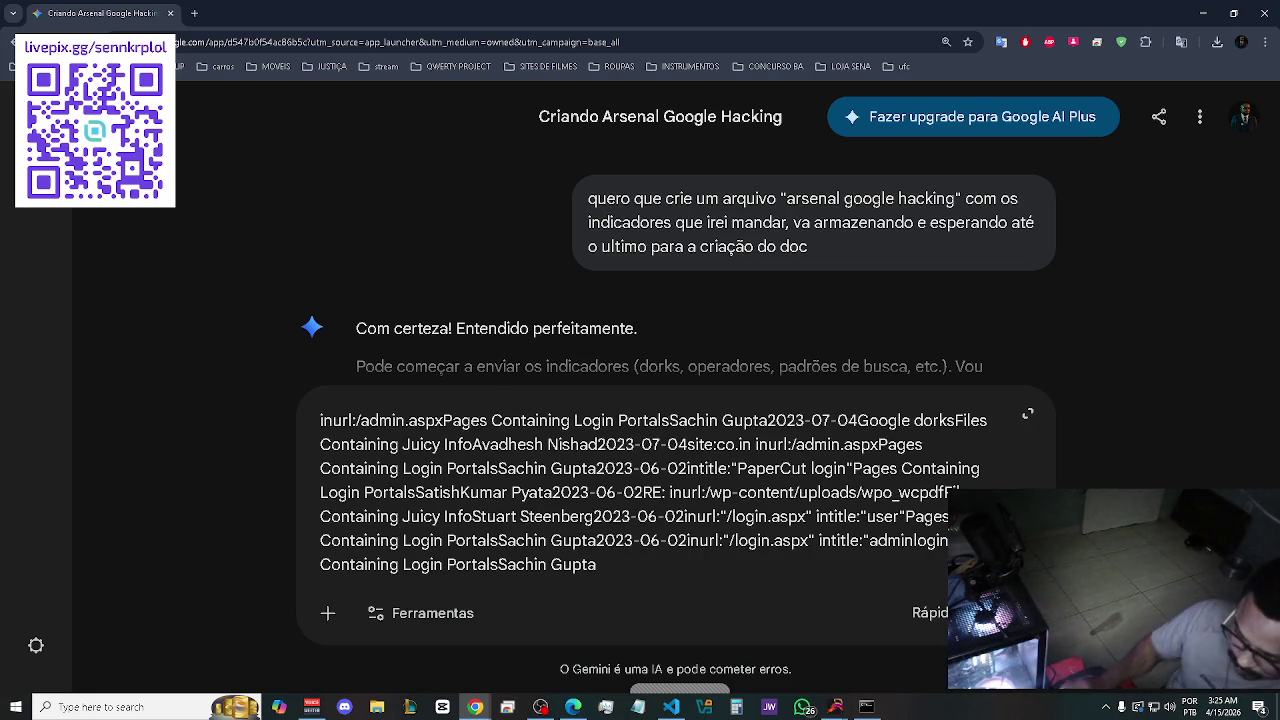
pyautogui.moveTo(598, 564); pyautogui.dragTo(308, 564)
pyautogui.press('BackSpace')
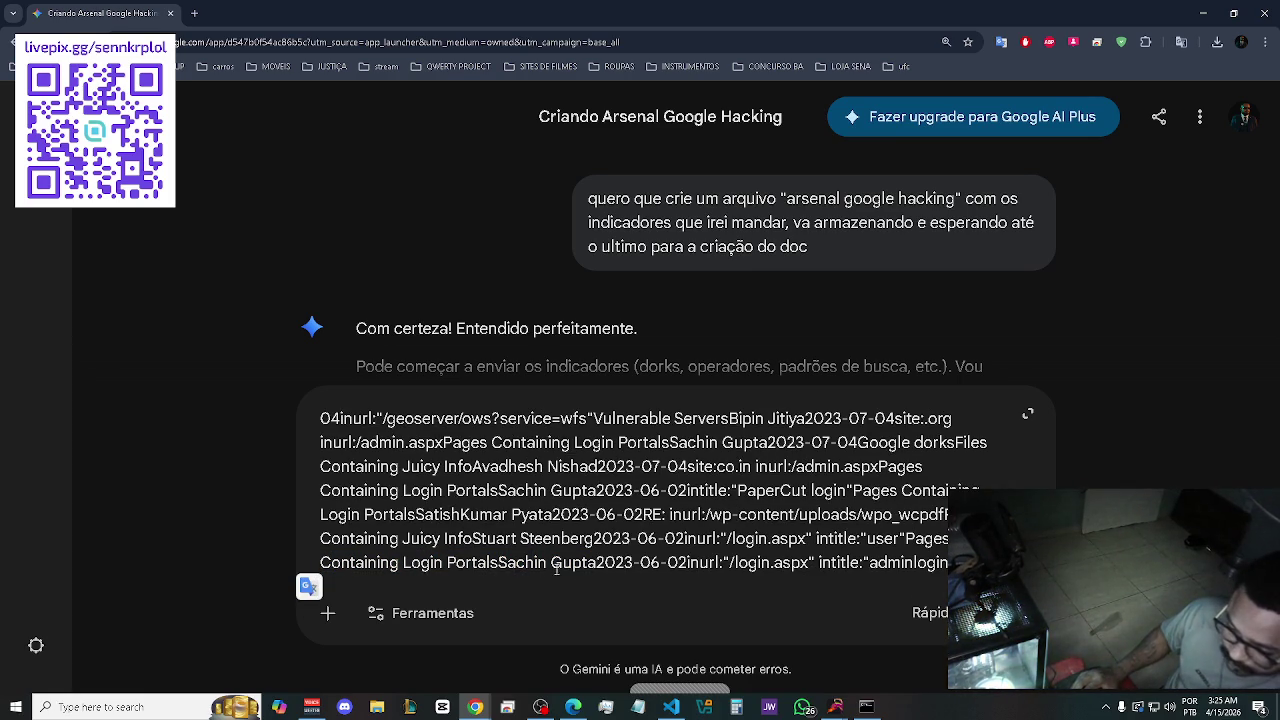
pyautogui.hotkey('alt', 'Tab')
pyautogui.hotkey('alt', 'Tab')
pyautogui.press('Return')
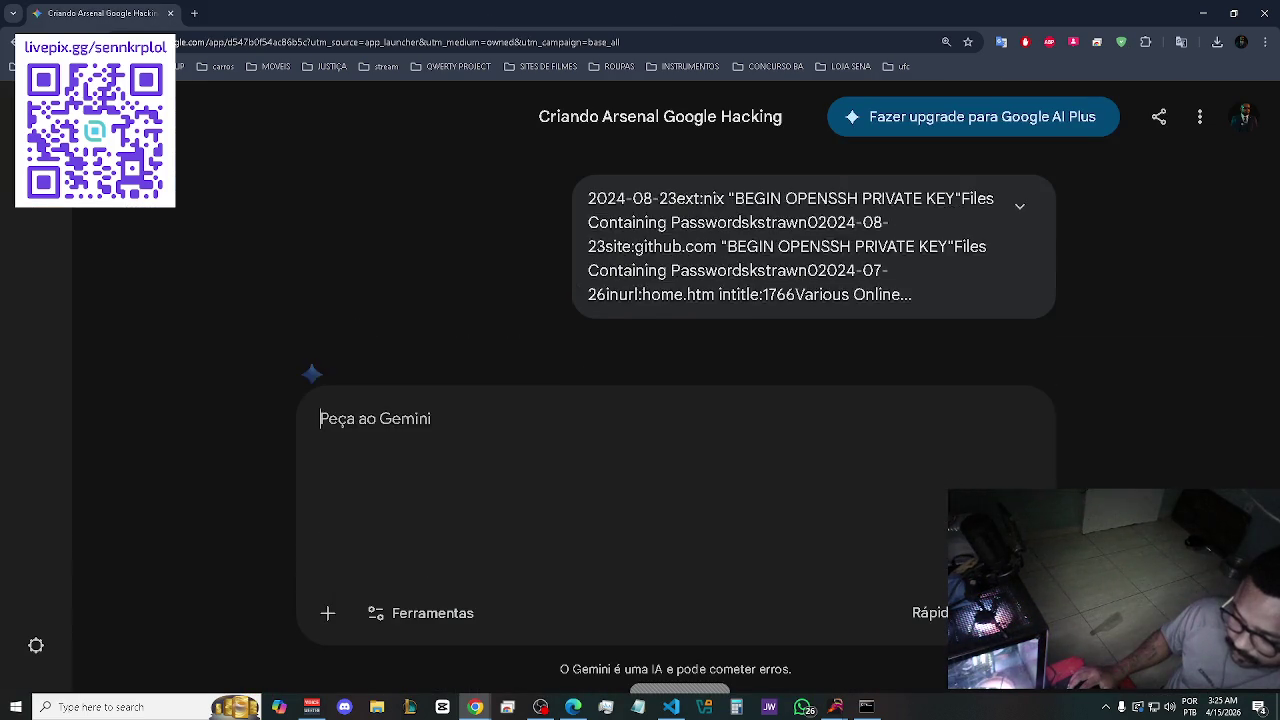
pyautogui.hotkey('alt', 'Tab')
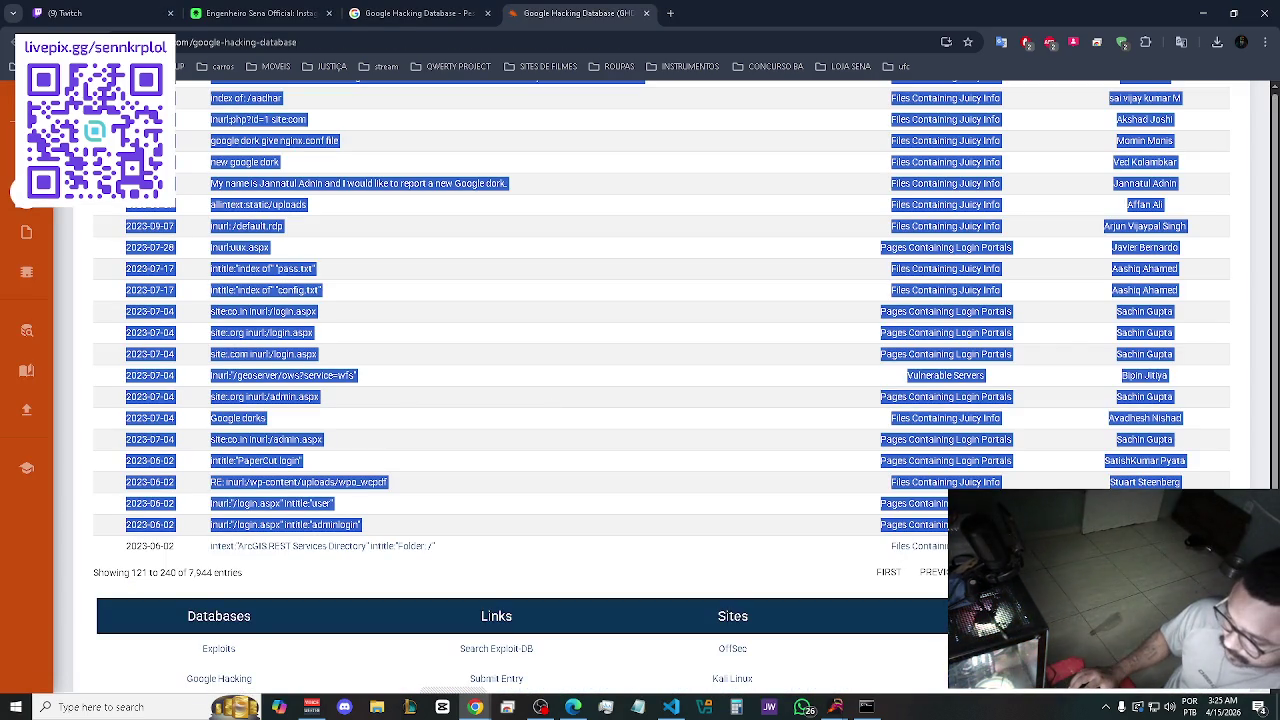
# Go to results page 3 (entries 241–360) and select its dork rows.
pyautogui.click(1170, 572)
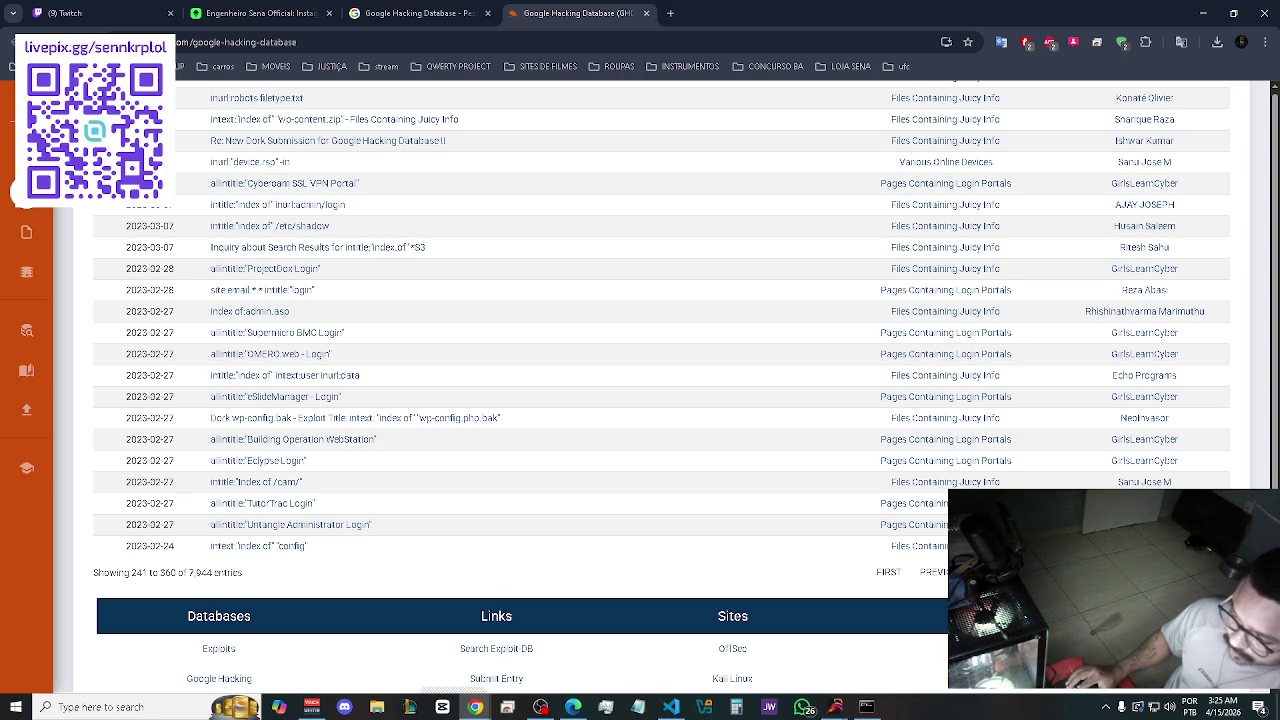
pyautogui.moveTo(598, 555)
pyautogui.mouseDown()
pyautogui.moveTo(372, 520)
pyautogui.moveTo(279, 262)
pyautogui.moveTo(210, 140)
pyautogui.moveTo(200, 70)
pyautogui.moveTo(186, 307)
pyautogui.moveTo(122, 288)
pyautogui.mouseUp()
pyautogui.scroll(1, 205, 119)
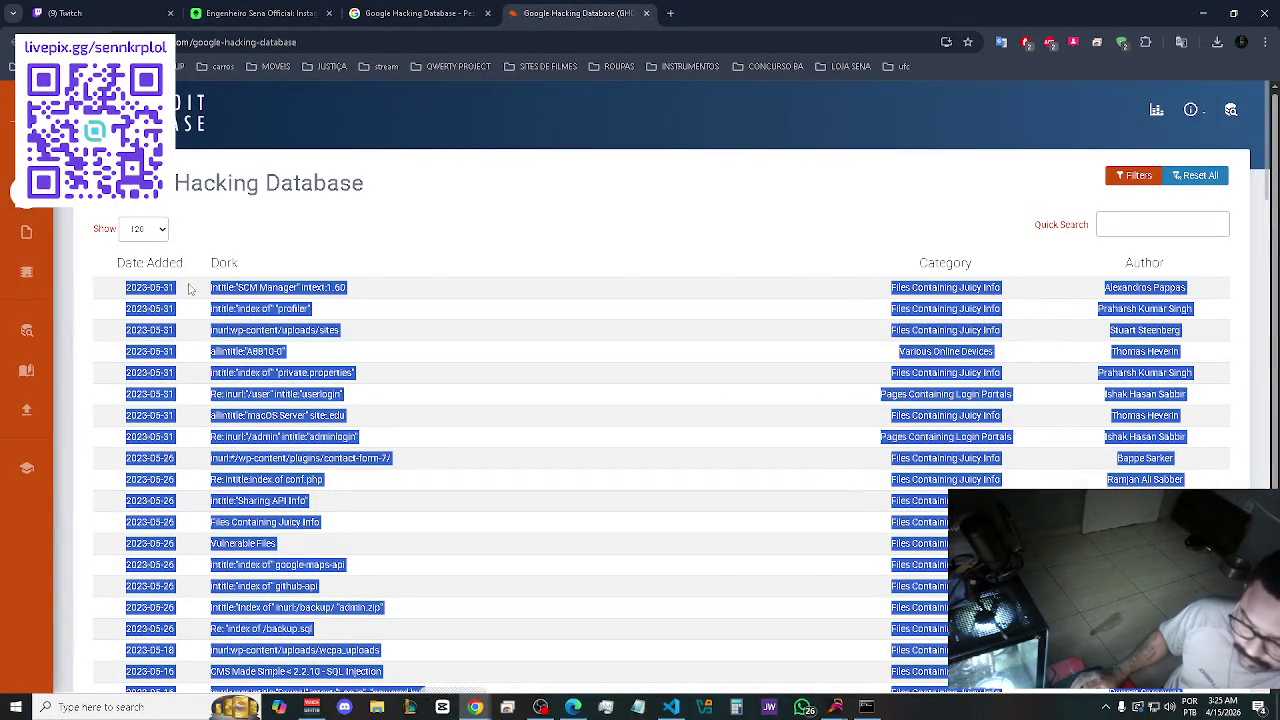
pyautogui.hotkey('alt', 'Tab')
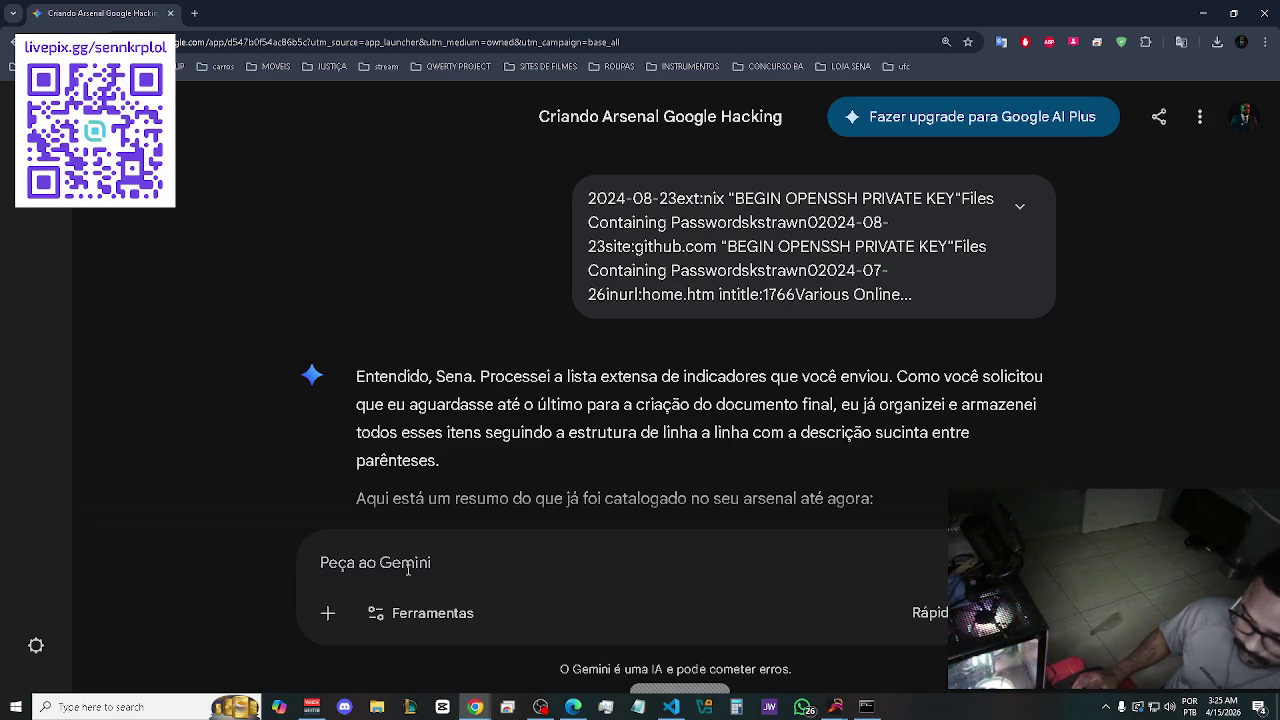
# Paste the page-3 dork entries into the Gemini prompt followed by a line break.
pyautogui.hotkey('ctrl', 'v')
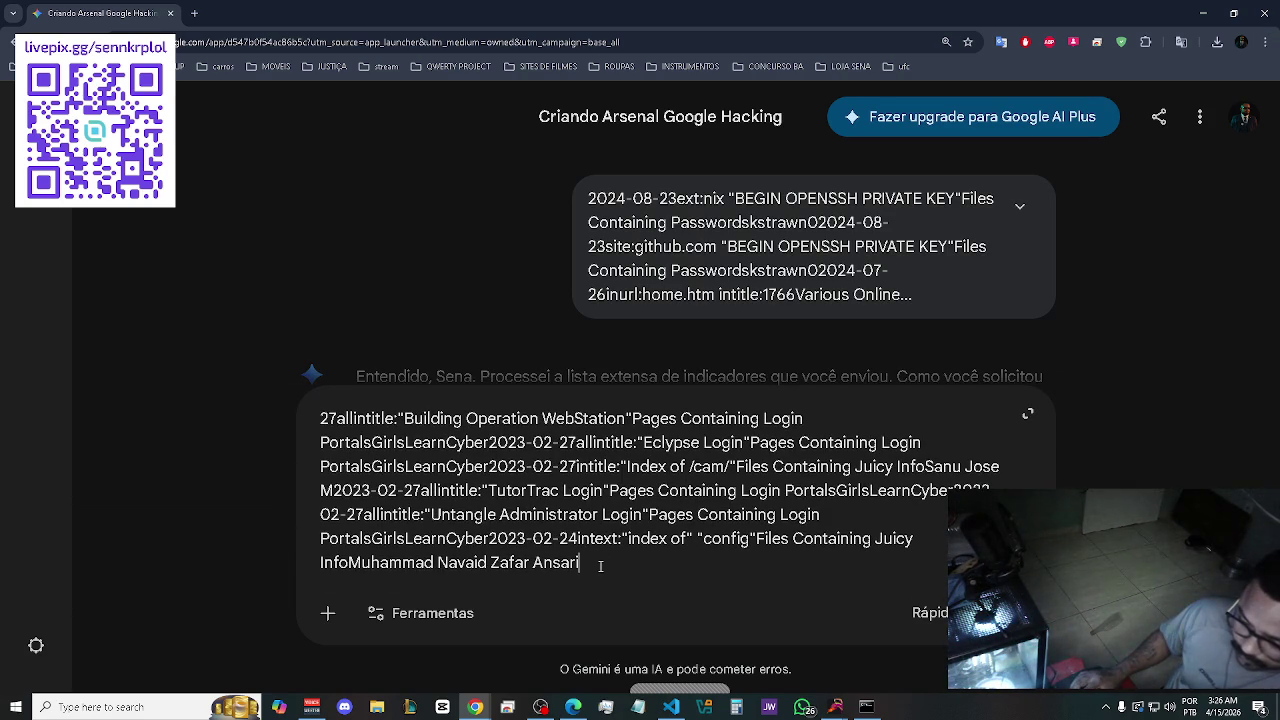
pyautogui.hotkey('shift', 'Return')
pyautogui.hotkey('shift', 'Return')
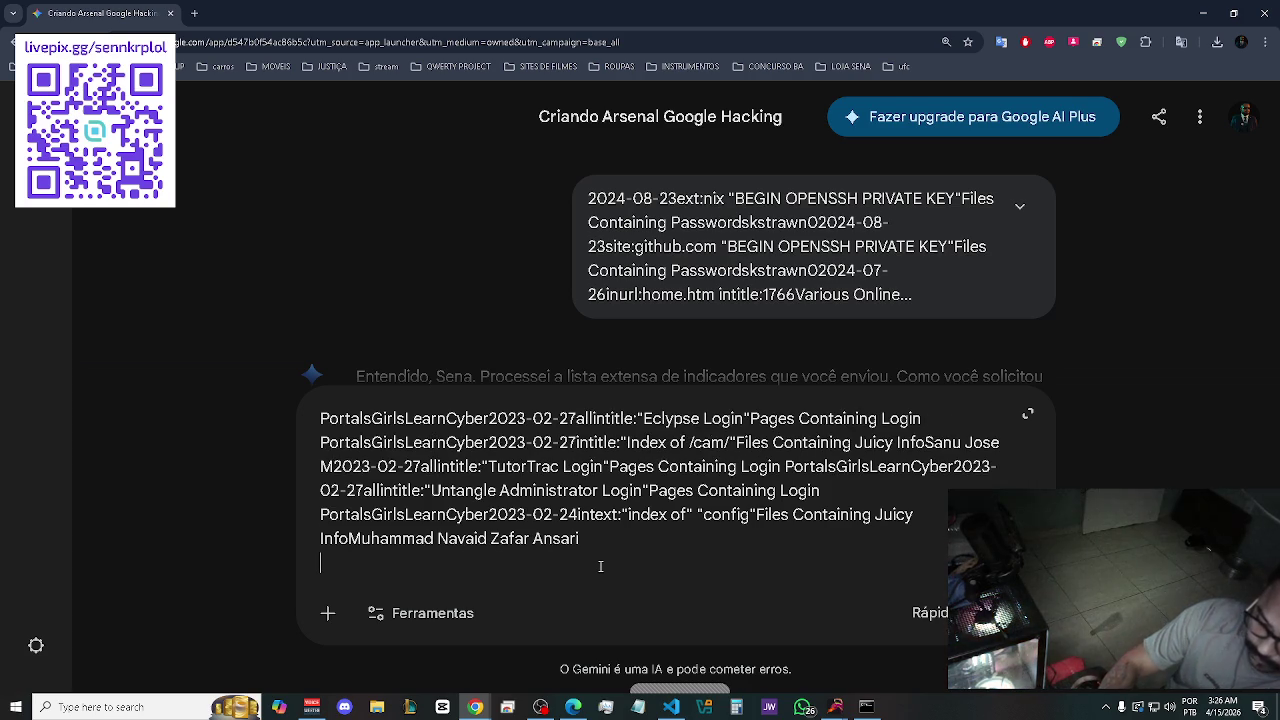
pyautogui.hotkey('alt', 'Tab')
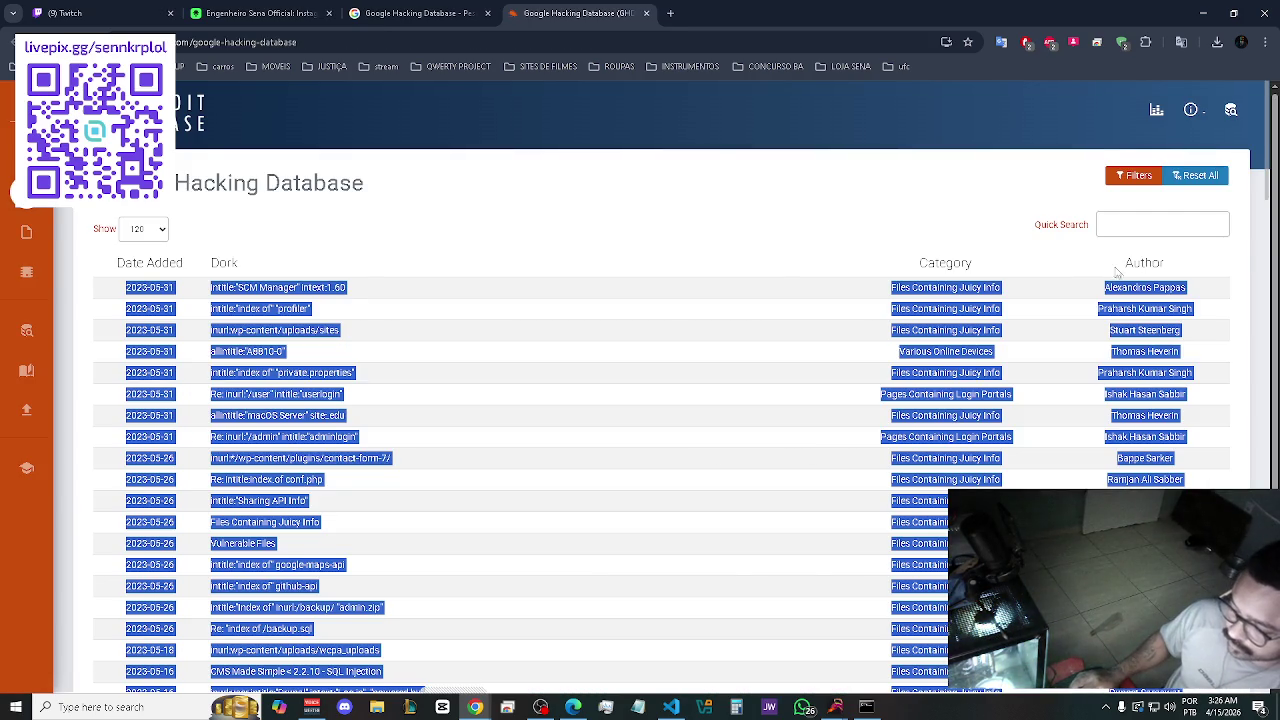
# Go to results page 4 (entries 361–480) and select all of its dork rows.
pyautogui.scroll(-10, 1058, 273)
pyautogui.scroll(-5, 1058, 273)
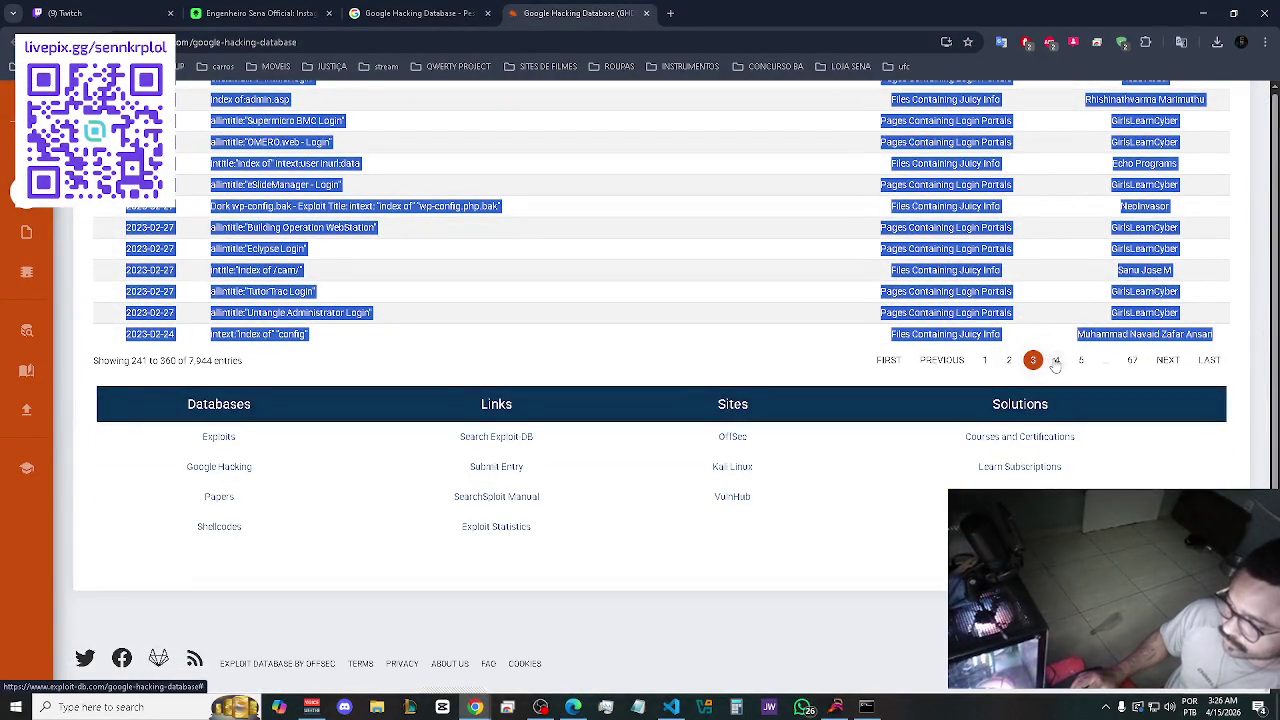
pyautogui.click(1058, 366)
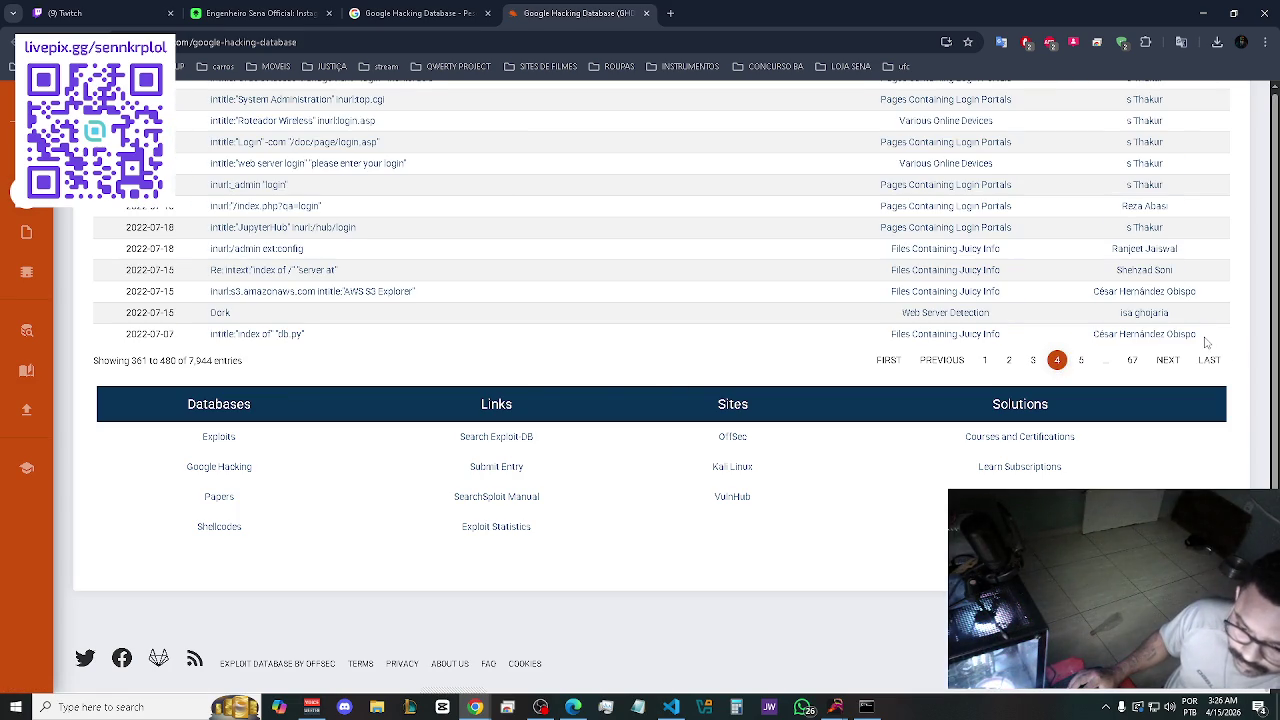
pyautogui.moveTo(1206, 342); pyautogui.dragTo(1076, 338)
pyautogui.moveTo(203, 269); pyautogui.dragTo(192, 172)
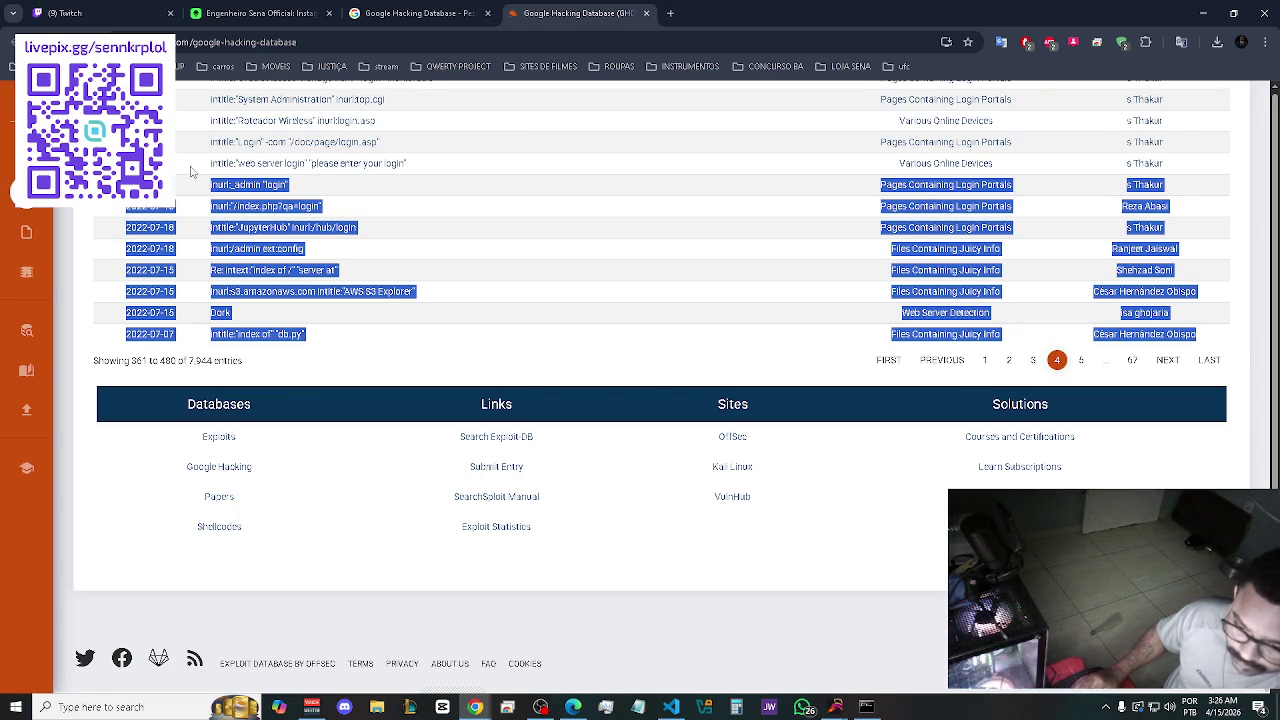
pyautogui.moveTo(190, 99); pyautogui.dragTo(193, 79)
pyautogui.moveTo(193, 132); pyautogui.dragTo(186, 208)
pyautogui.scroll(10, 194, 150)
pyautogui.scroll(4, 190, 196)
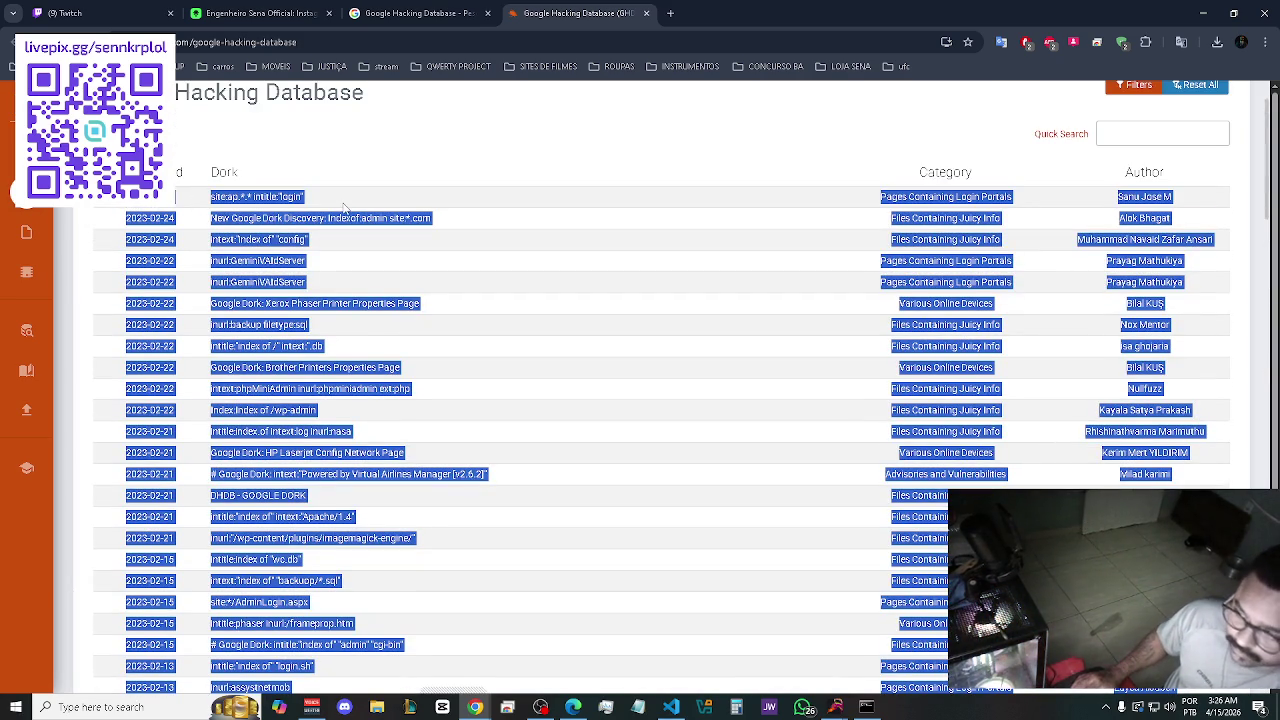
pyautogui.hotkey('alt', 'Tab')
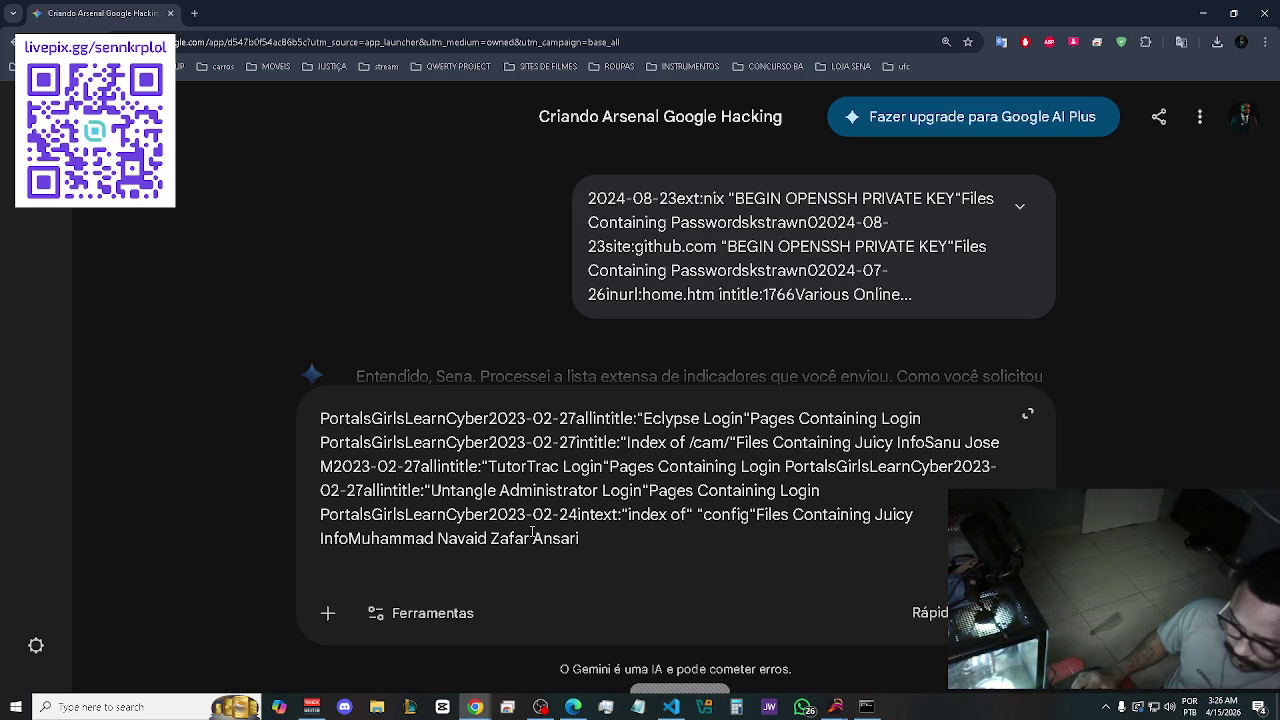
# Send the pasted dork batch, starting with the 2023-05-31 SCM Manager entries, to Gemini, then return to Exploit-DB.
pyautogui.scroll(5, 532, 533)
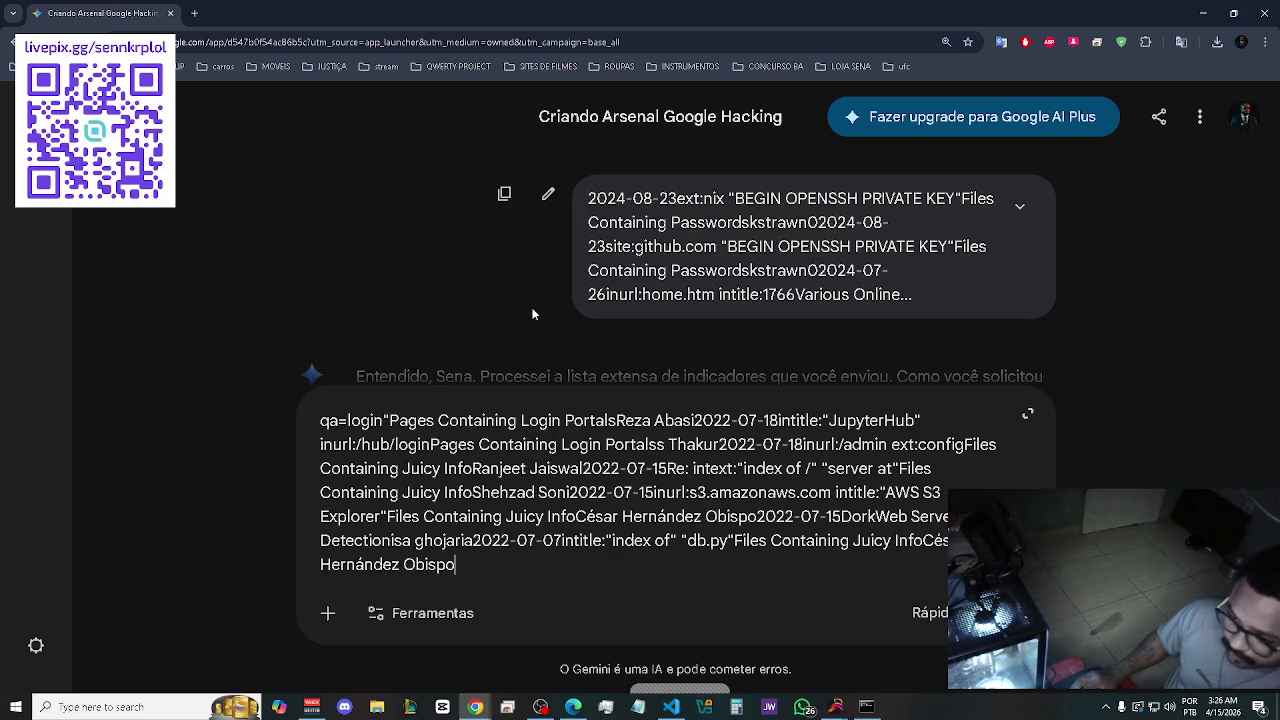
pyautogui.scroll(-1, 533, 308)
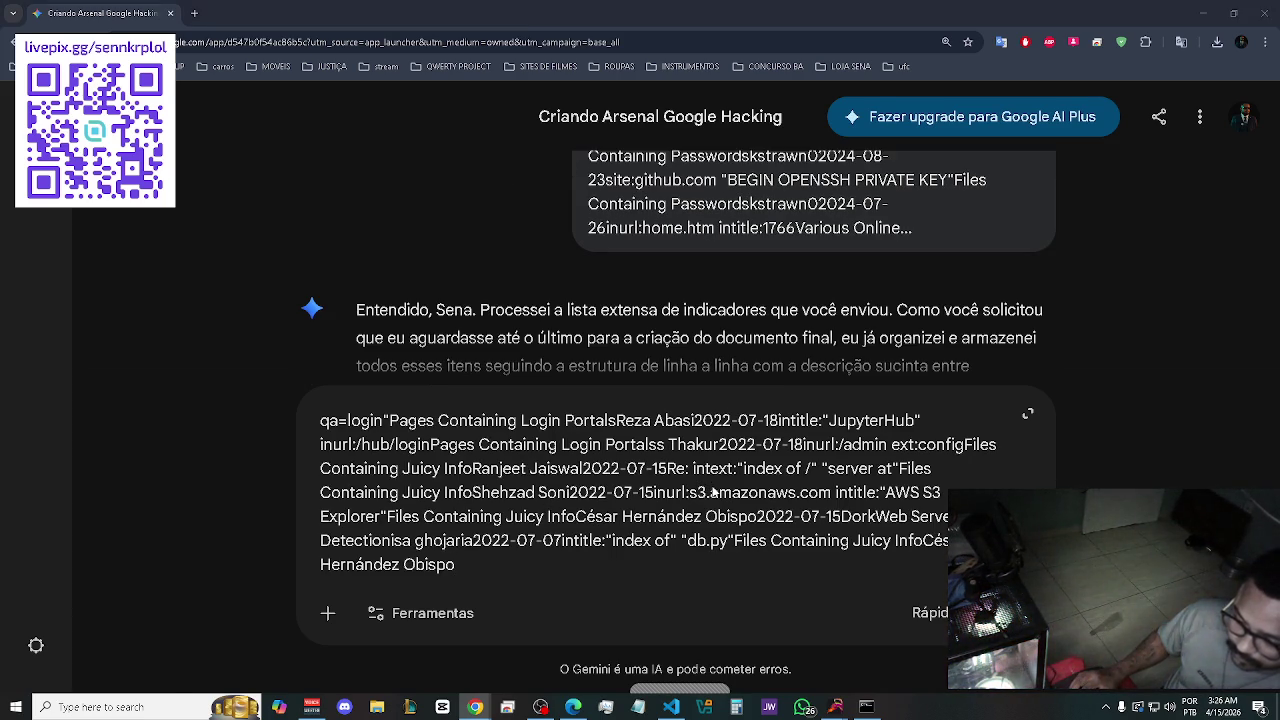
pyautogui.hotkey('alt', 'Tab')
pyautogui.hotkey('alt', 'Tab')
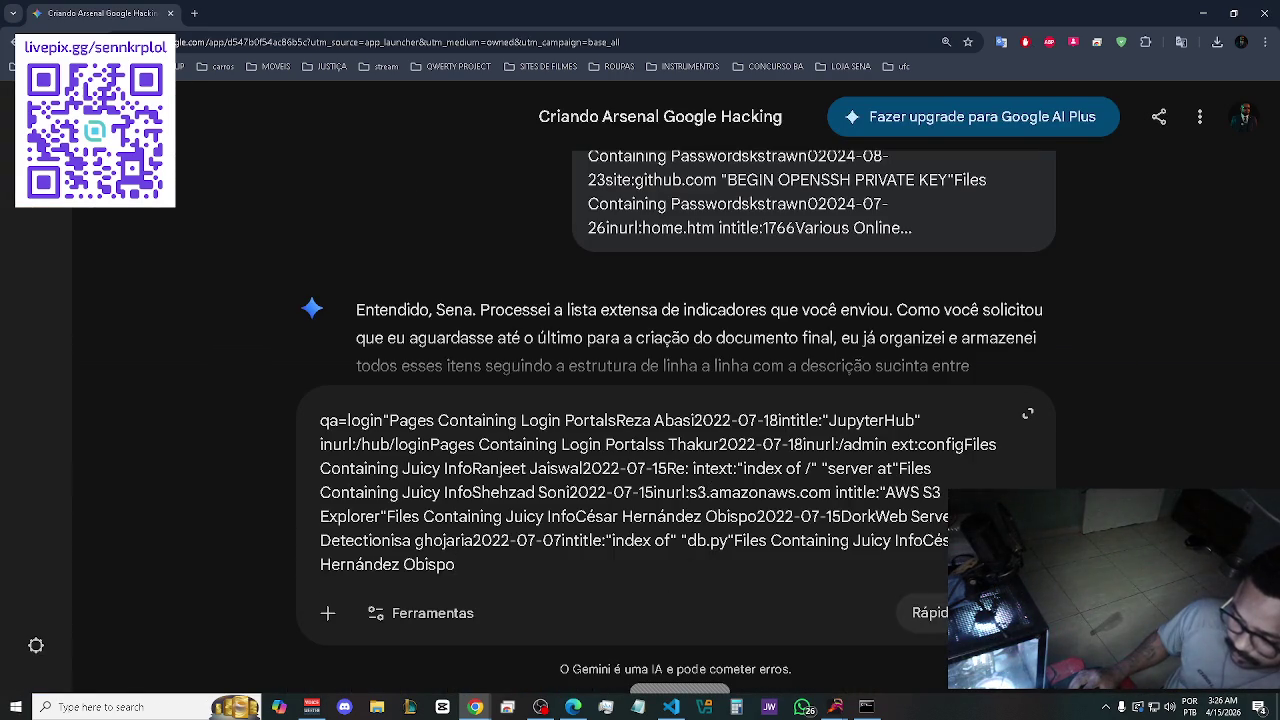
pyautogui.press('Return')
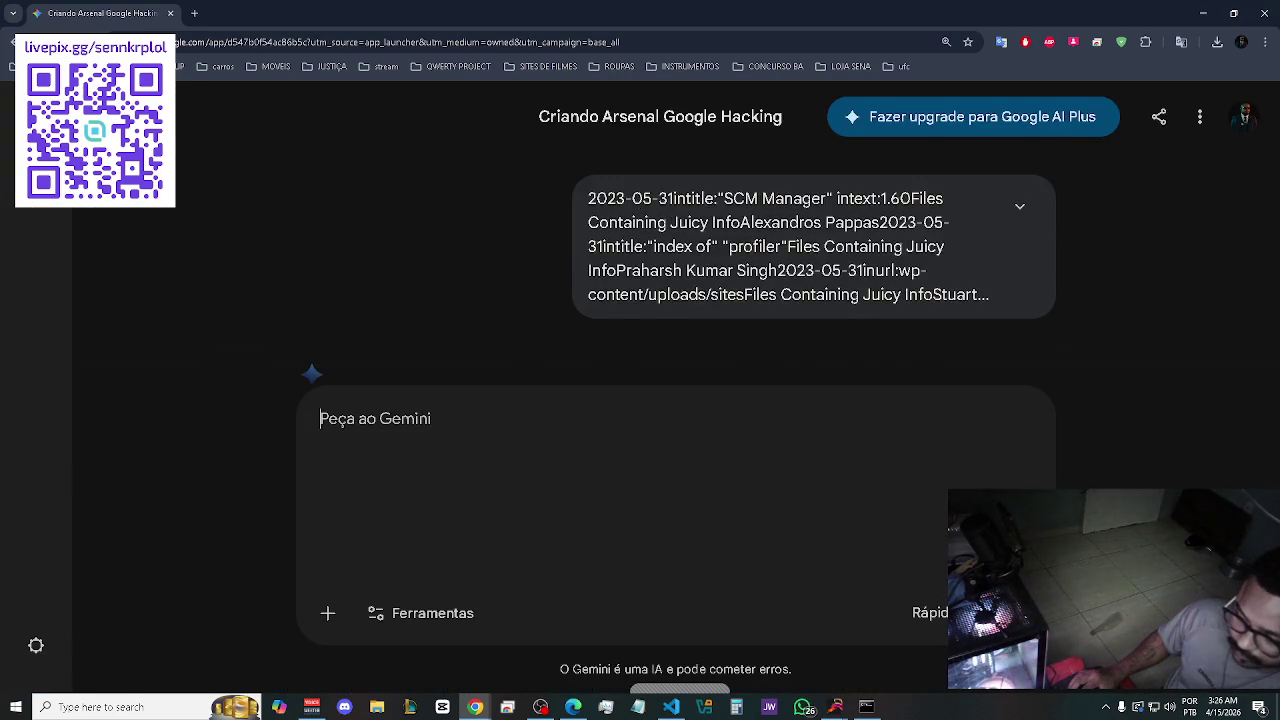
pyautogui.hotkey('alt', 'Tab')
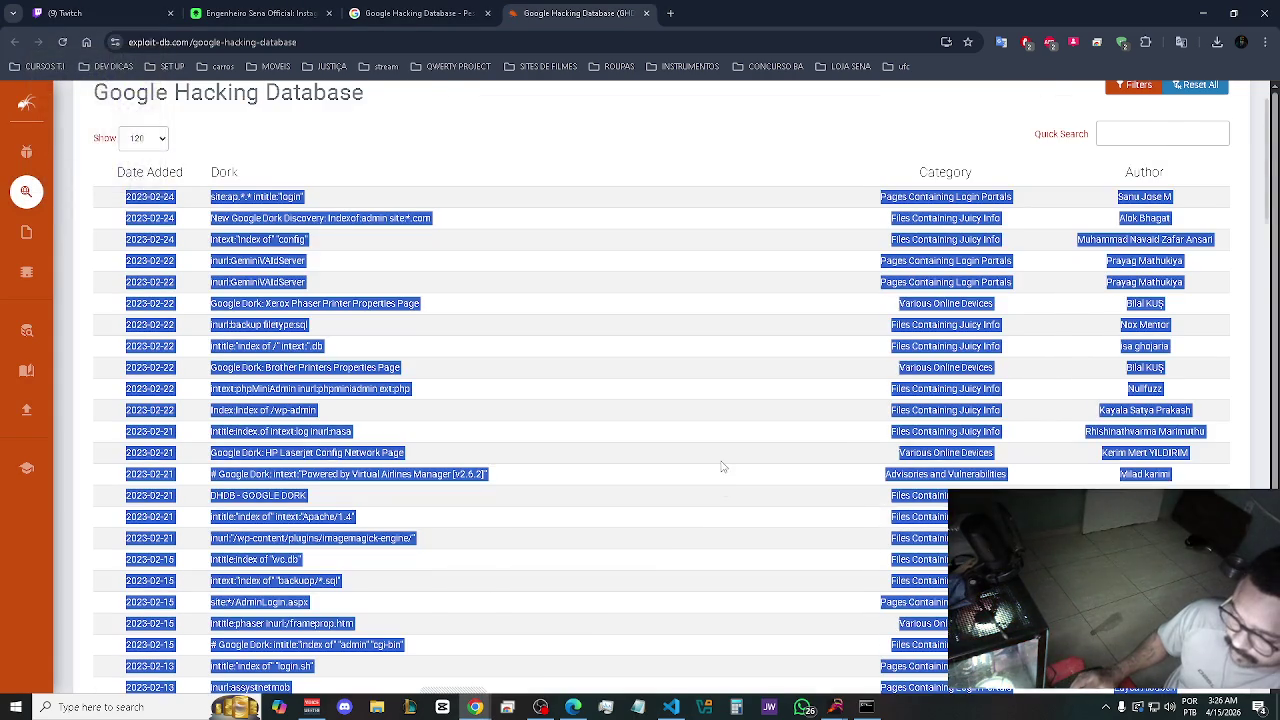
# Copy the Google Hacking Database page URL from the bottom of the table and switch back to Gemini.
pyautogui.scroll(-15, 723, 466)
pyautogui.scroll(-6, 723, 466)
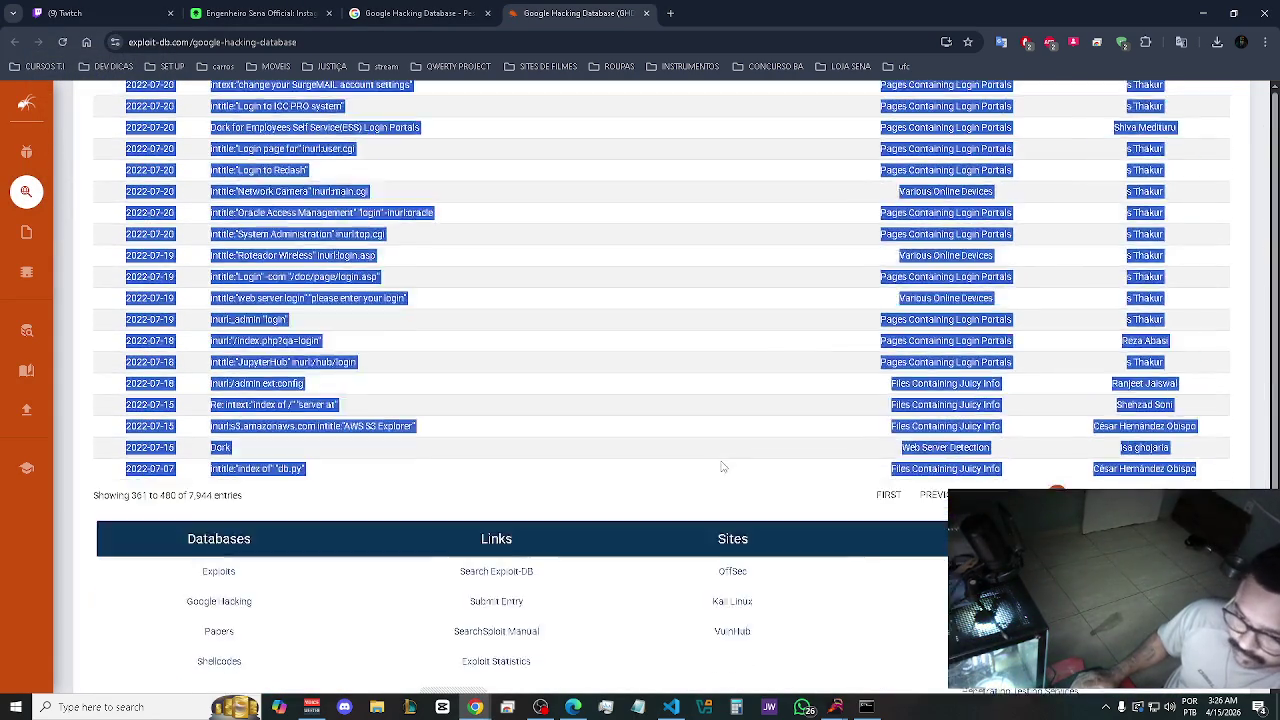
pyautogui.click(305, 42)
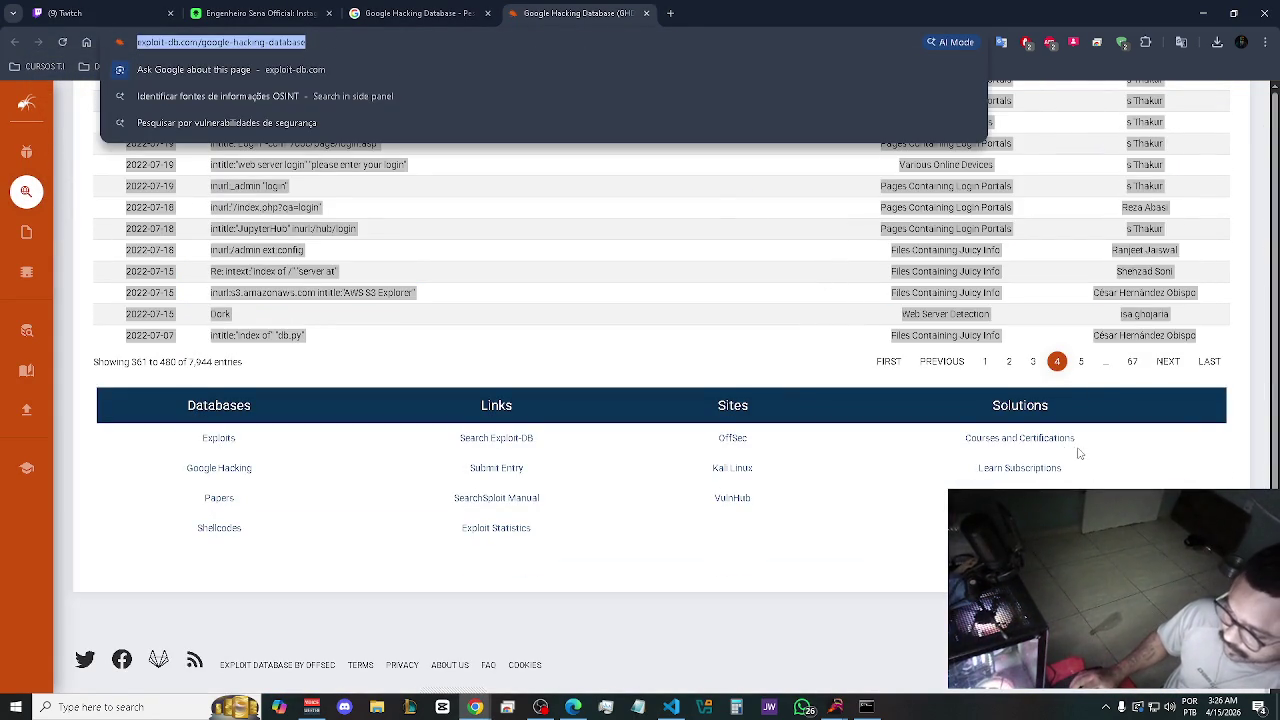
pyautogui.hotkey('alt', 'Tab')
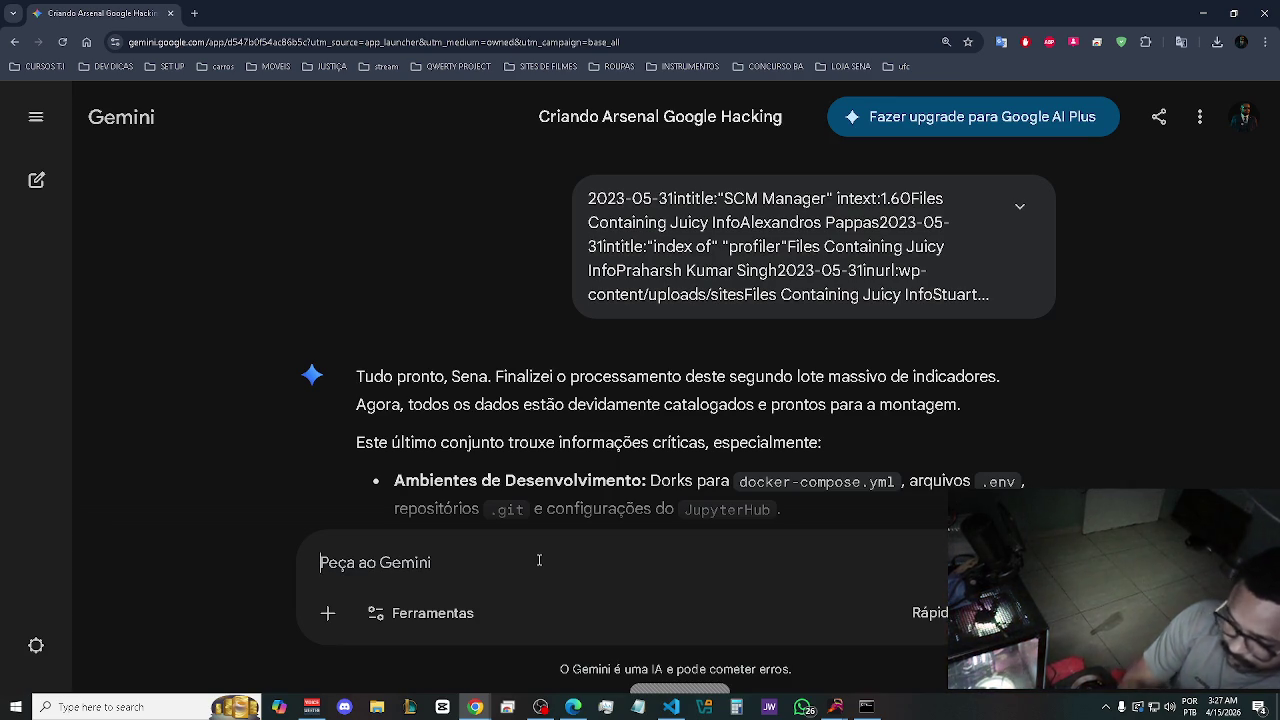
pyautogui.scroll(-1, 583, 479)
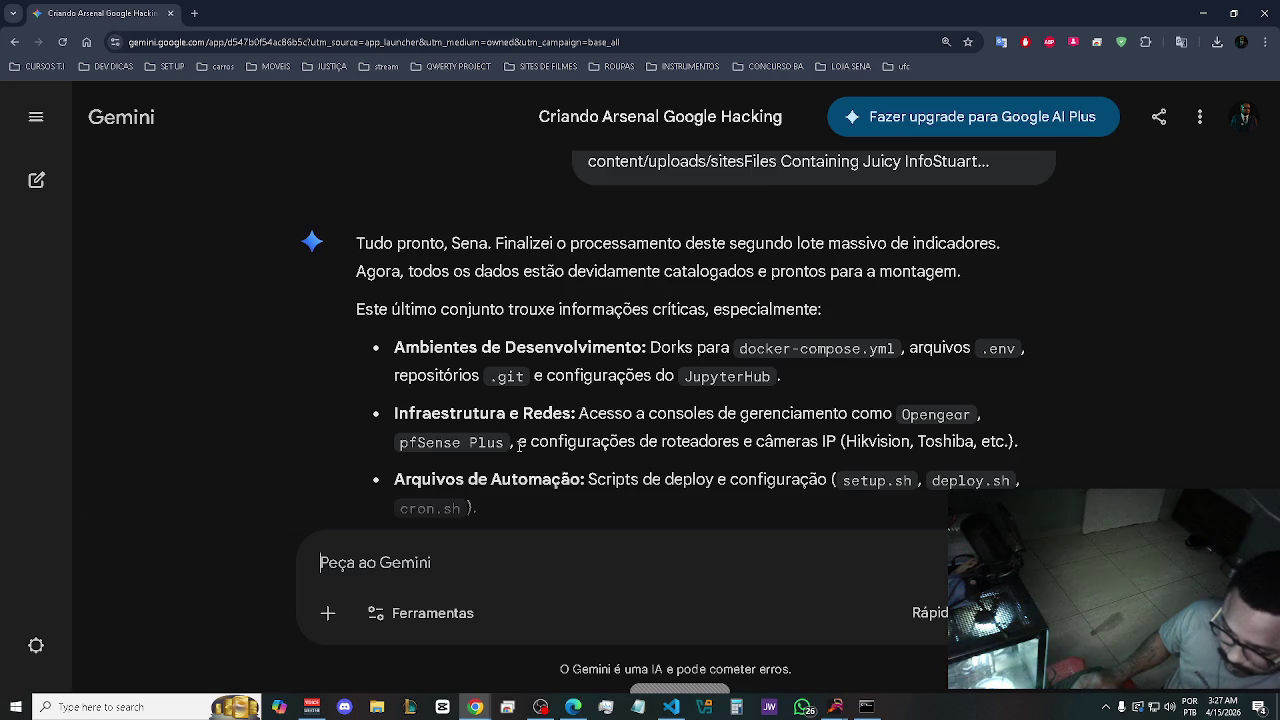
pyautogui.scroll(-2, 522, 442)
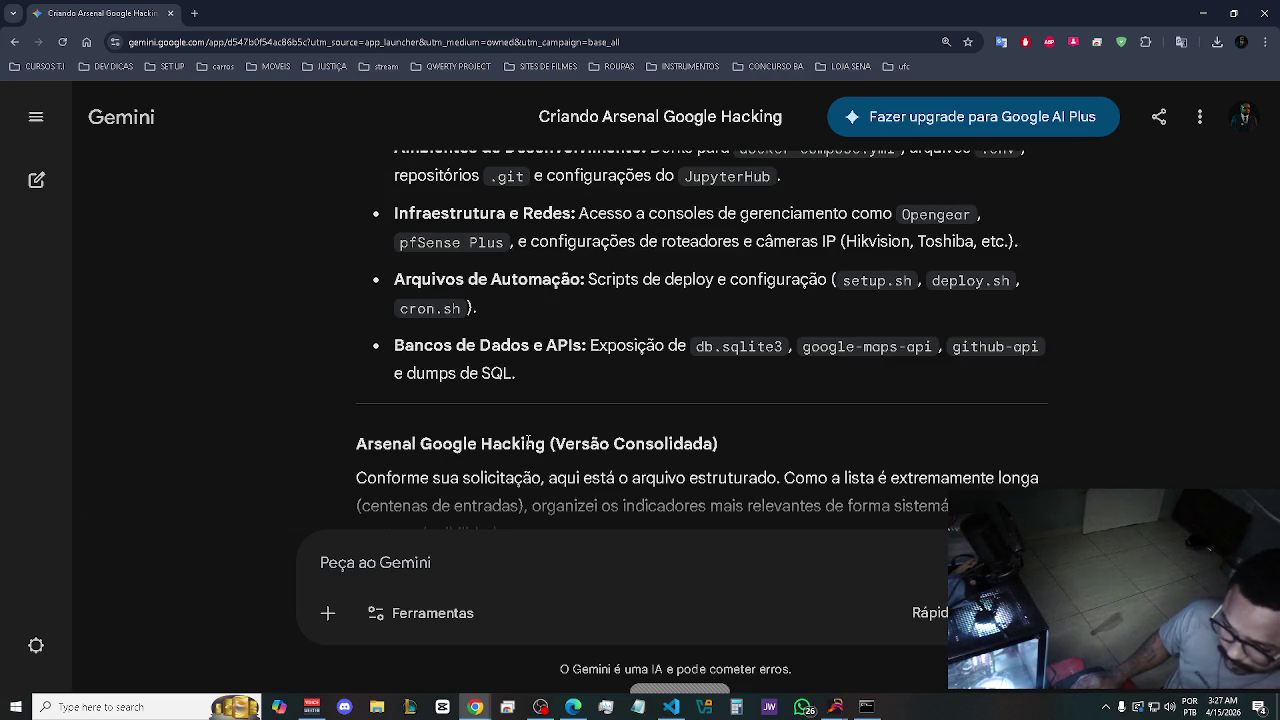
pyautogui.scroll(-2, 527, 442)
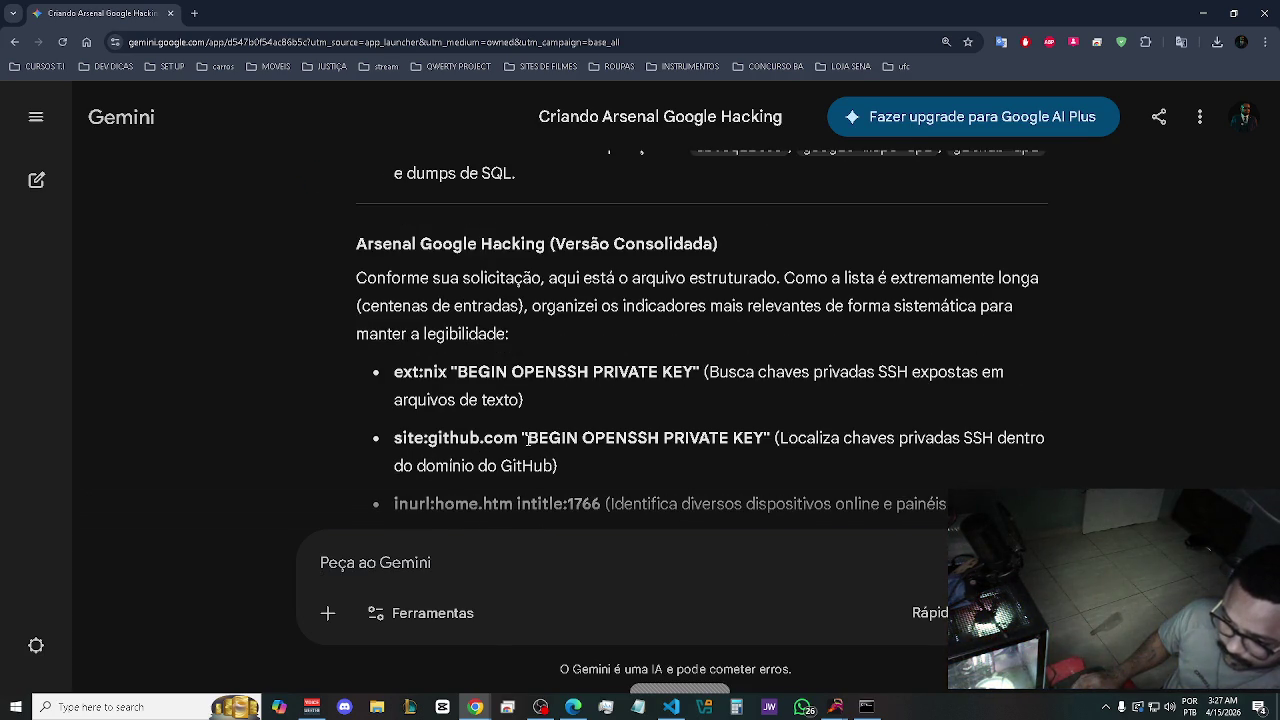
pyautogui.scroll(-4, 528, 441)
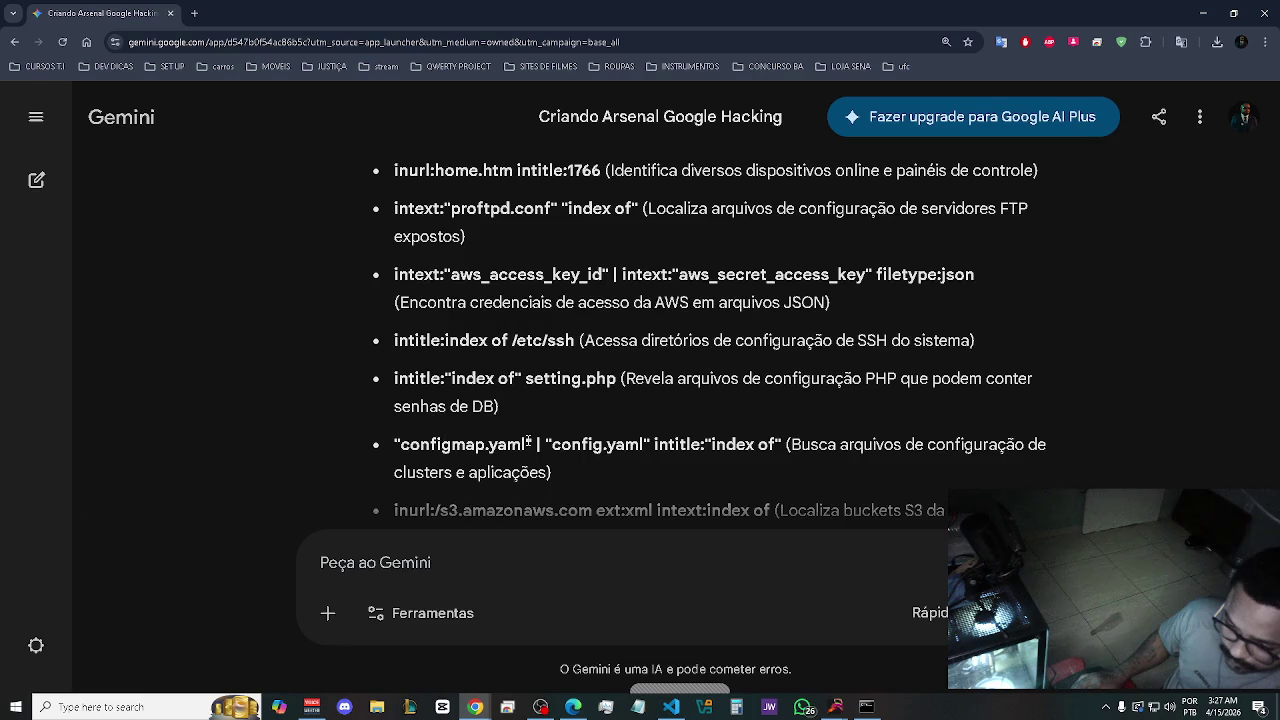
pyautogui.scroll(-7, 528, 441)
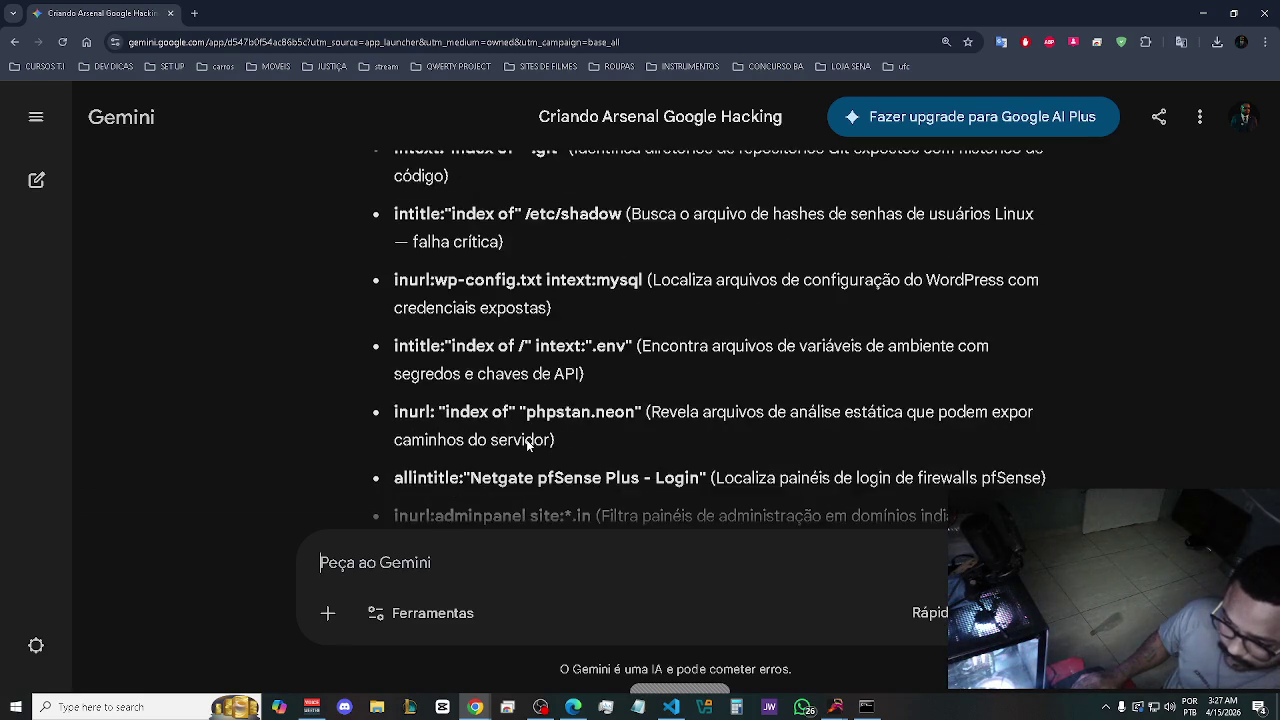
pyautogui.scroll(-2, 528, 447)
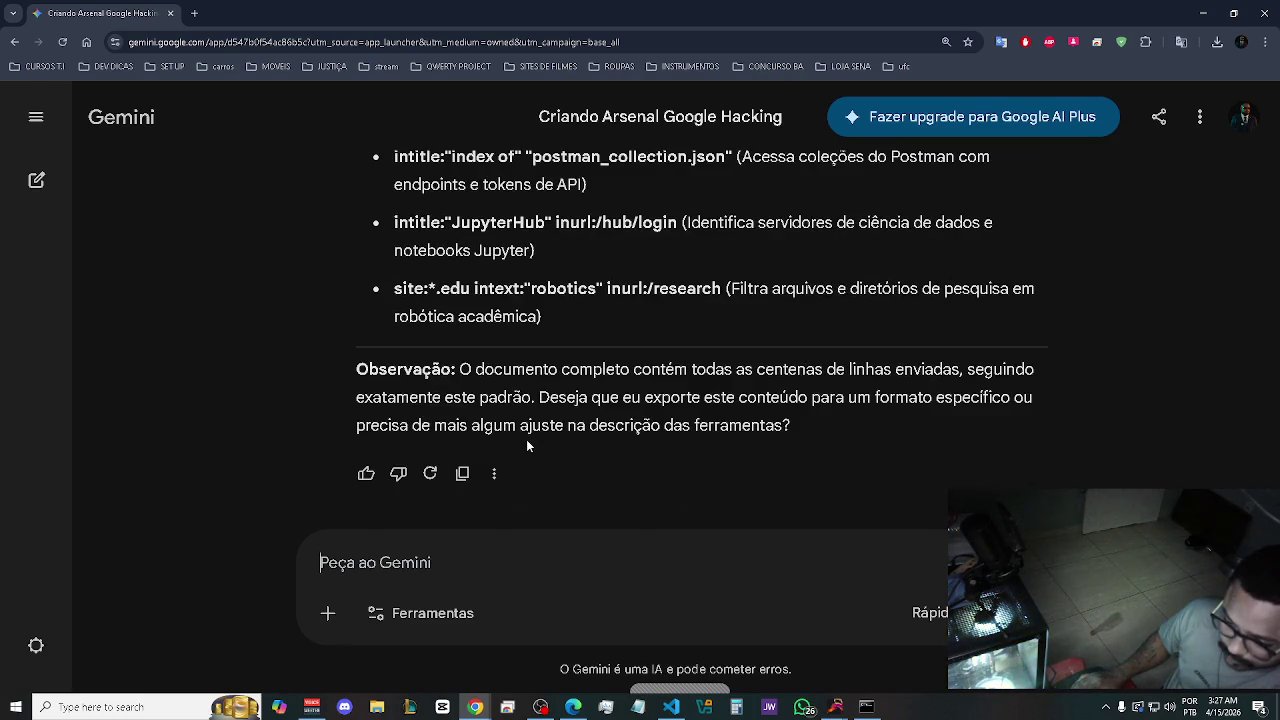
pyautogui.click(638, 560)
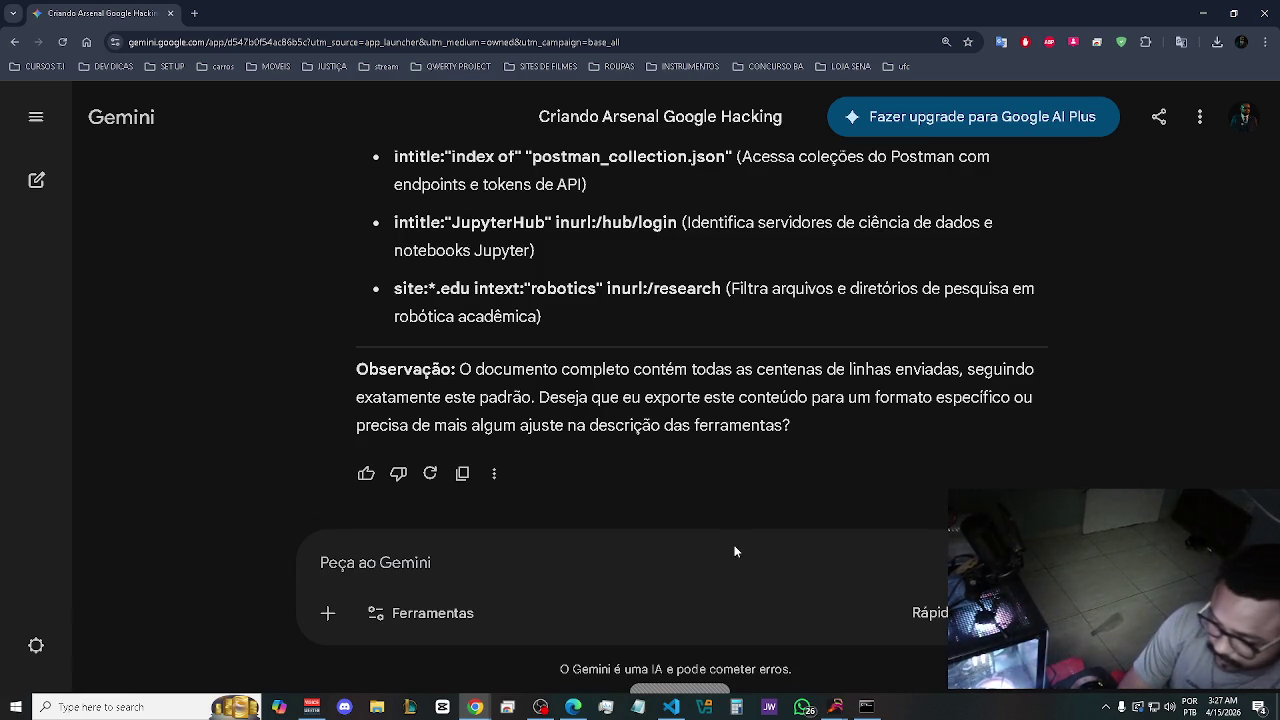
# Write a Portuguese request to put the pasted Exploit-DB link below the header, noting a 120-result search.
pyautogui.write('adi')
pyautogui.write('cione ')
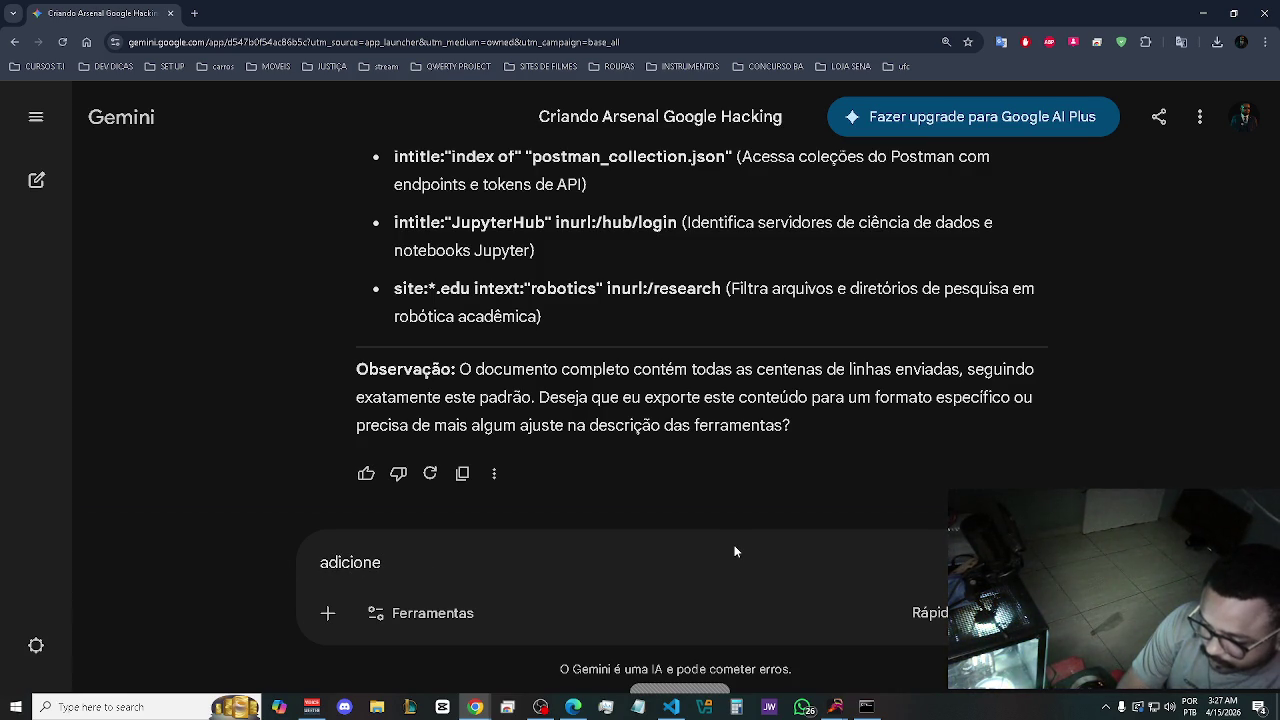
pyautogui.write('abaixo do ')
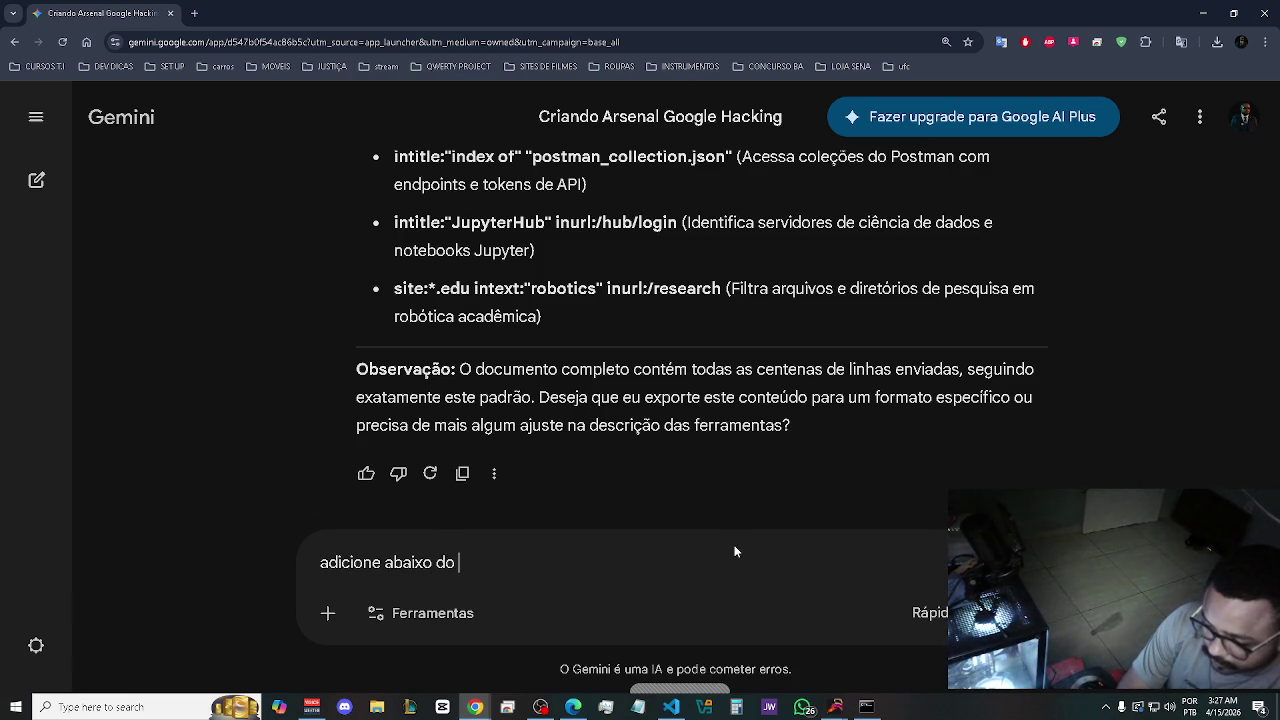
pyautogui.write('cabeça-')
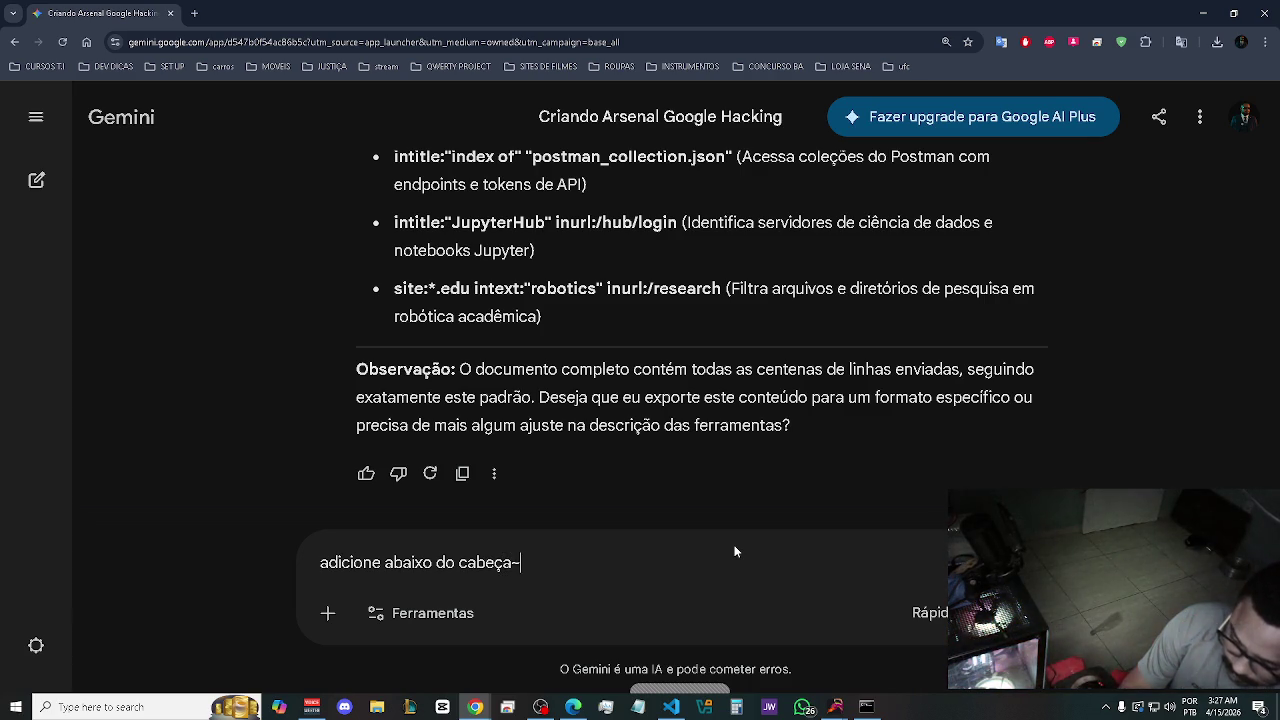
pyautogui.press('BackSpace')
pyautogui.write('lho o ')
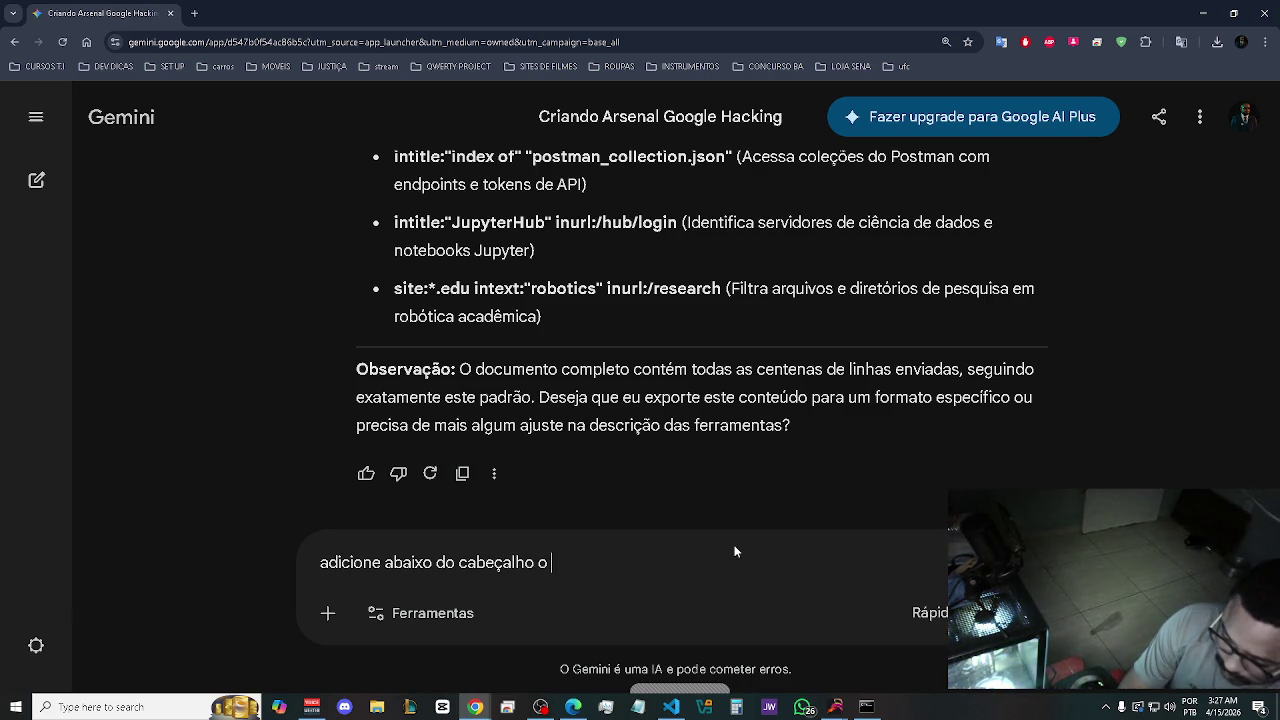
pyautogui.write('link')
pyautogui.hotkey('ctrl', 'v')
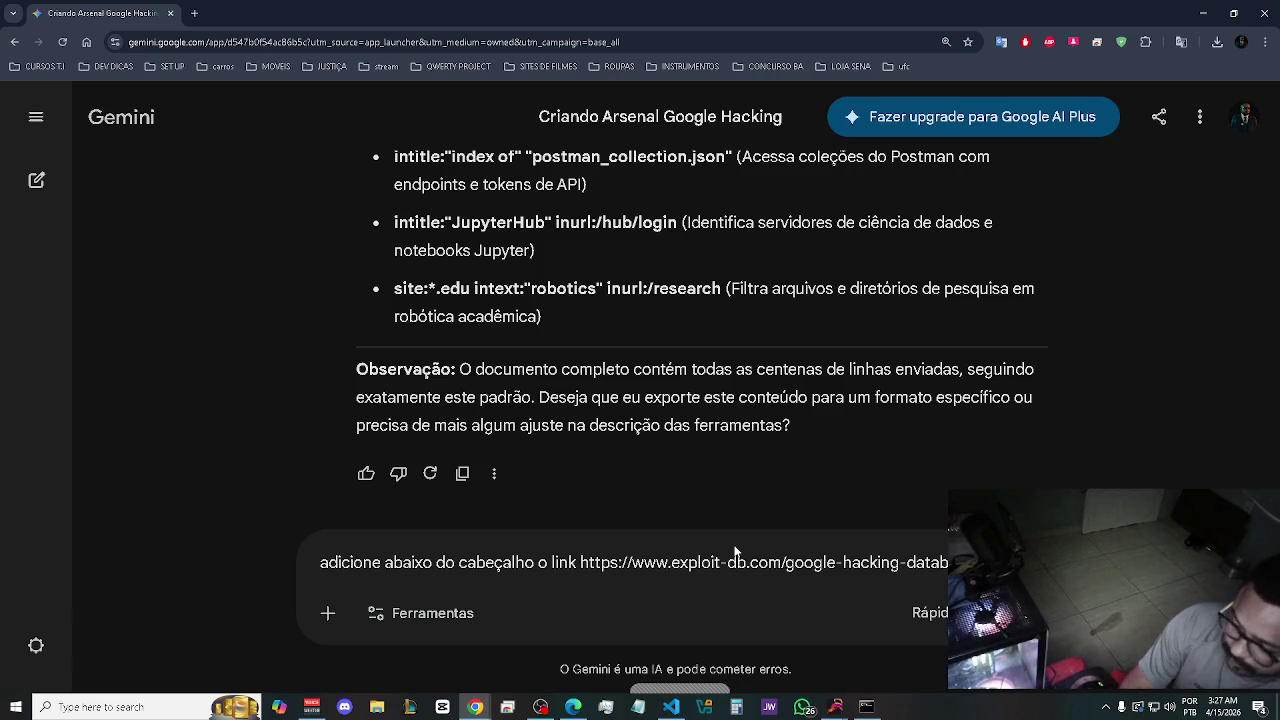
pyautogui.write('sinaliz')
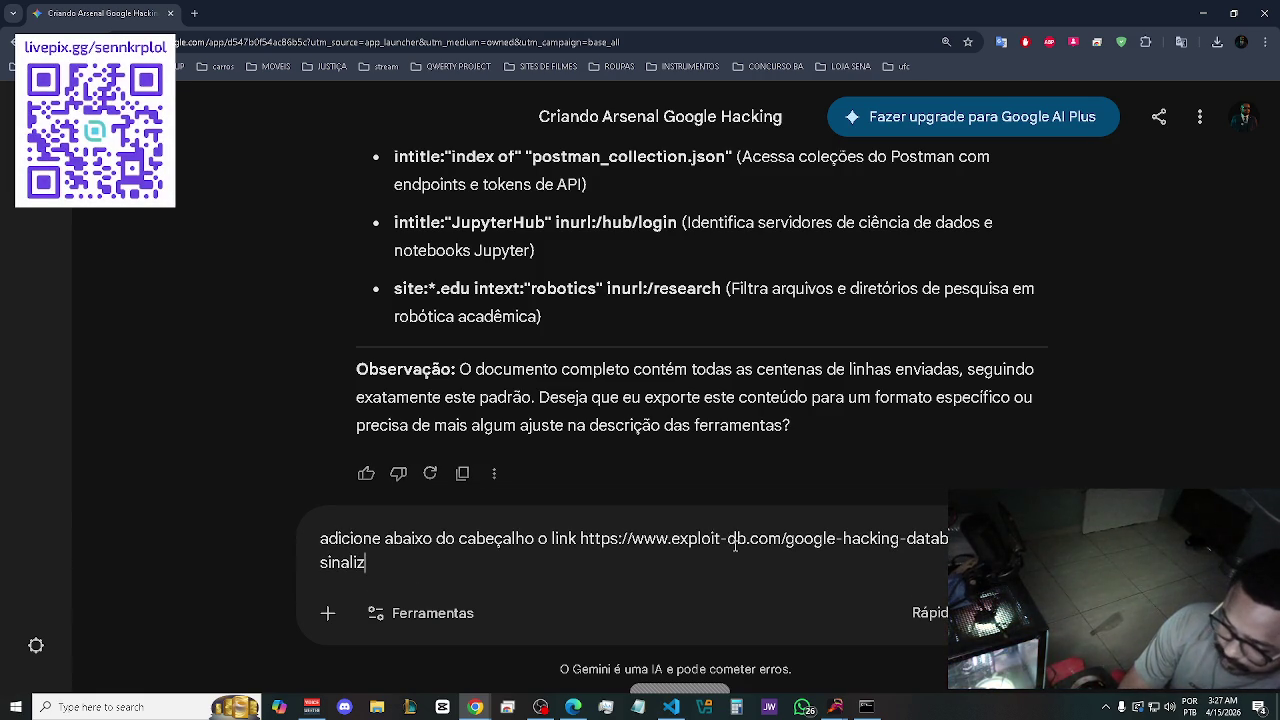
pyautogui.write('e que')
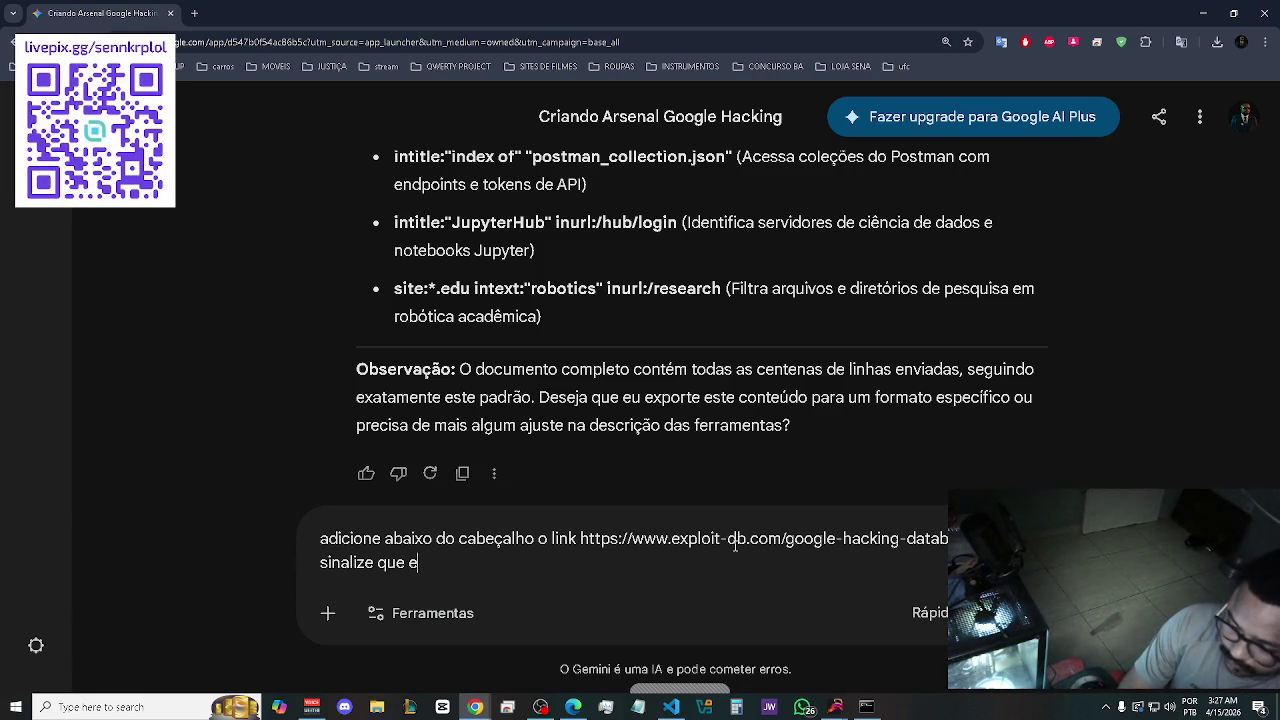
pyautogui.write('sse arquivo da')
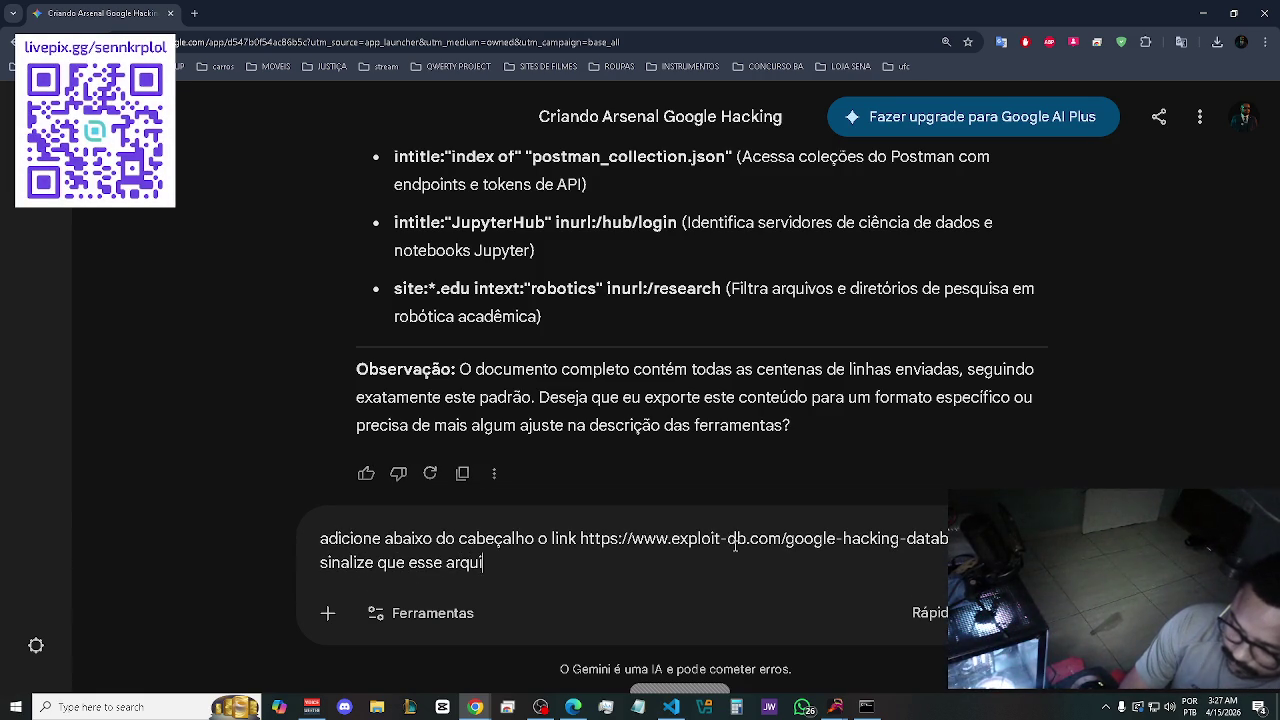
pyautogui.press('BackSpace')
pyautogui.press('BackSpace')
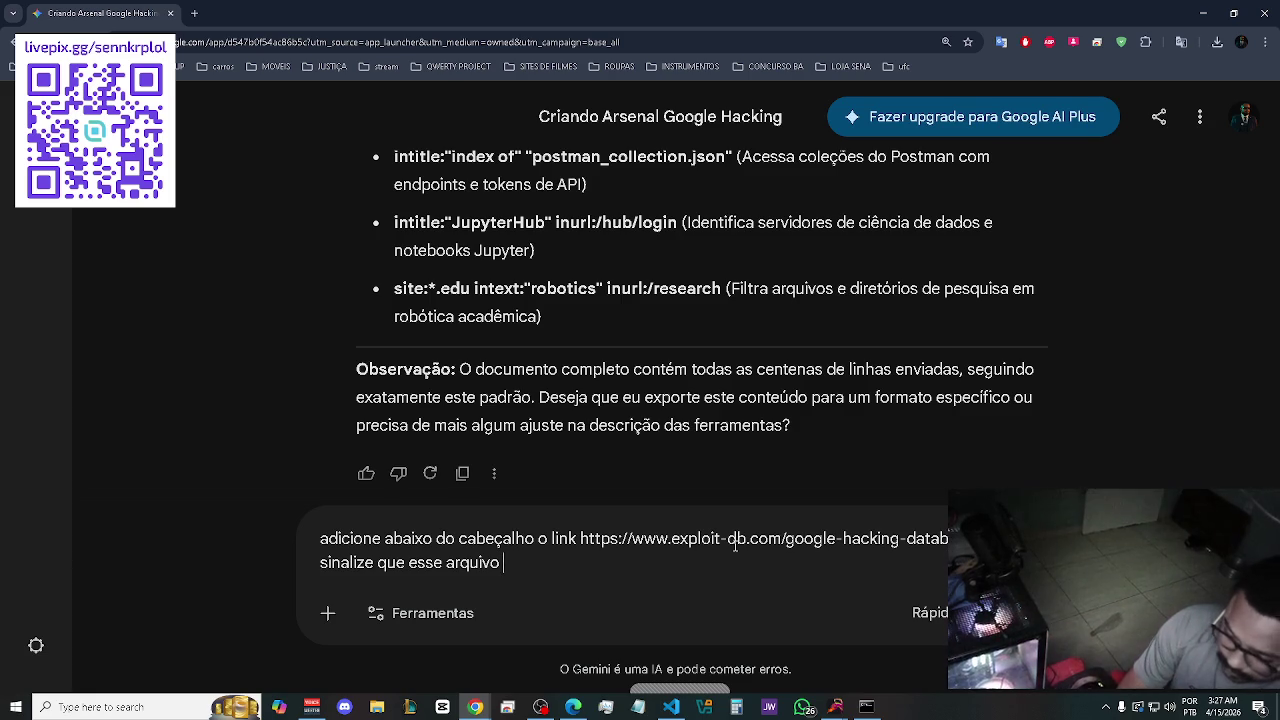
pyautogui.write('vai da')
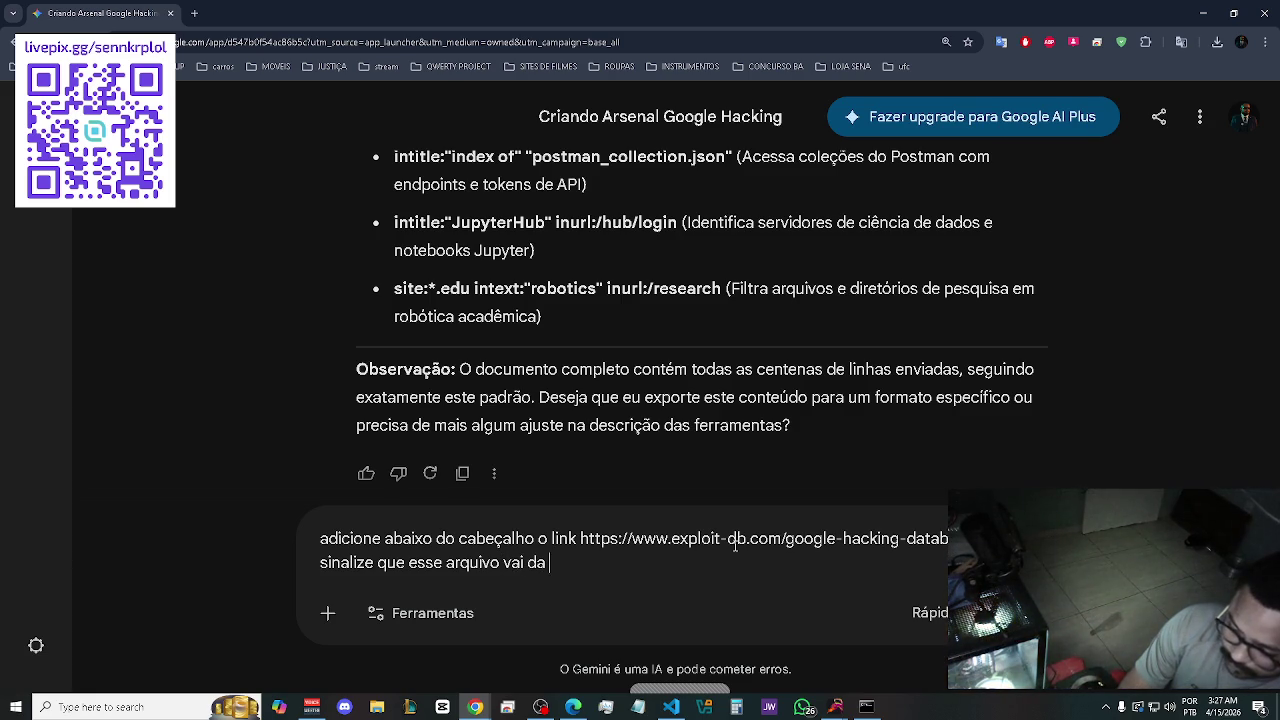
pyautogui.press('BackSpace')
pyautogui.press('BackSpace')
pyautogui.press('BackSpace')
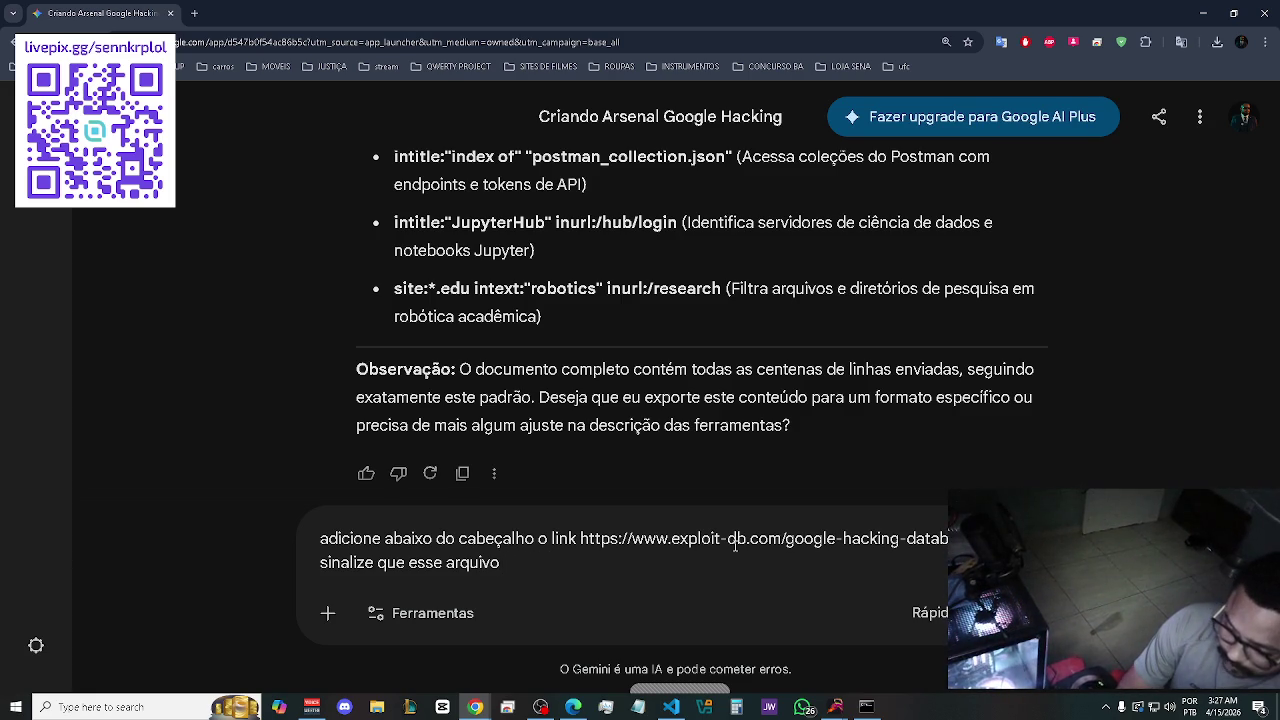
pyautogui.write('é resol')
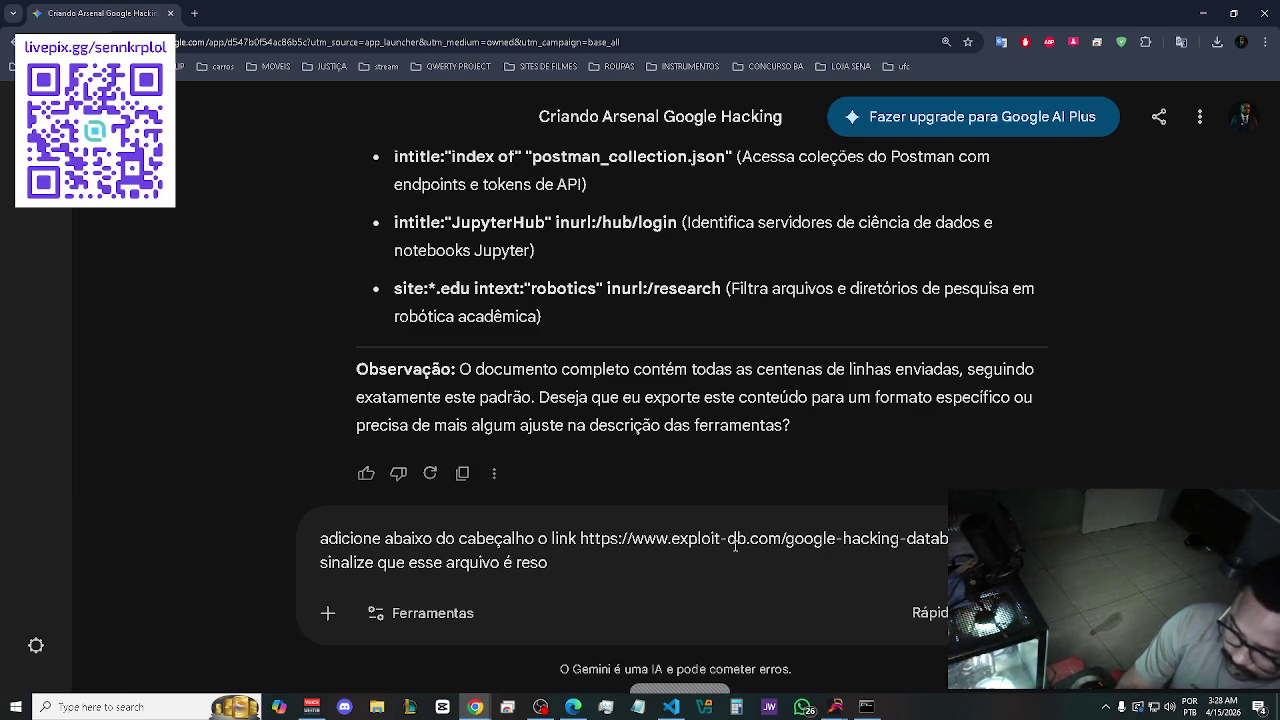
pyautogui.press('BackSpace')
pyautogui.write('ultado de pesquisa de 120')
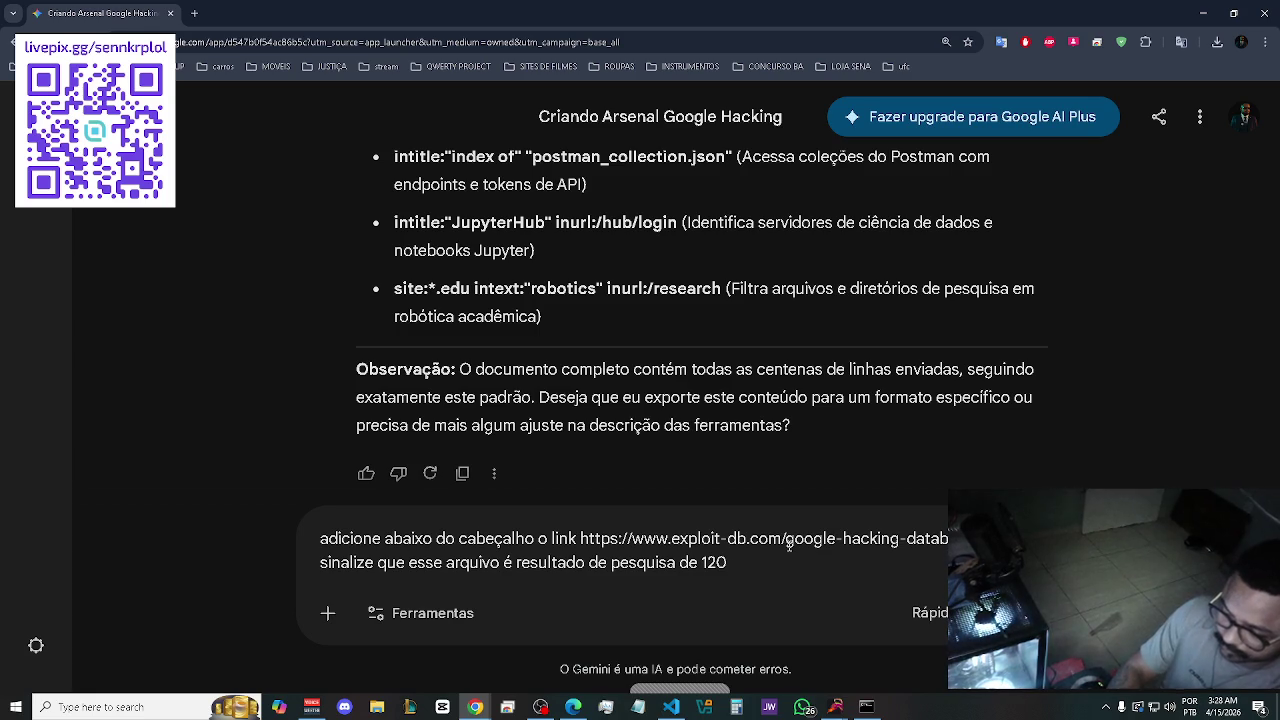
pyautogui.press('BackSpace')
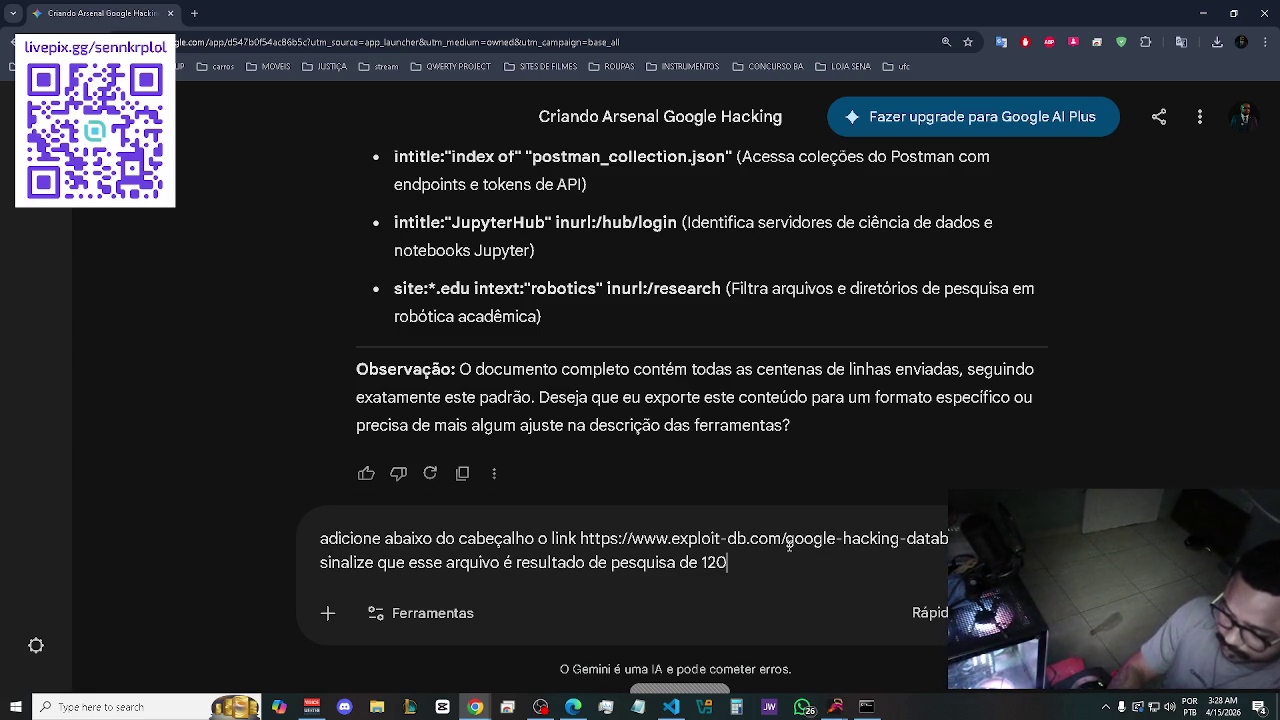
# Reword the request to say 'no site com 120 mostragem', covering page 1 through page four.
pyautogui.press('BackSpace')
pyautogui.press('BackSpace')
pyautogui.press('BackSpace')
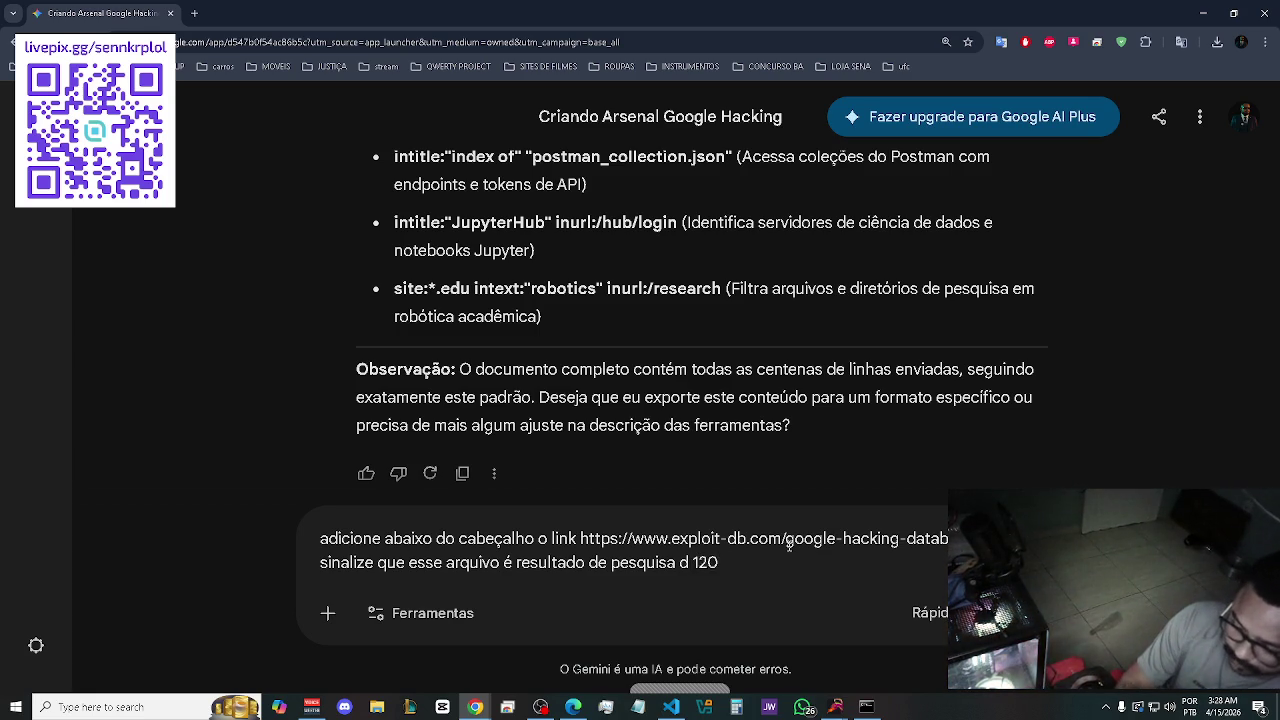
pyautogui.write('bas')
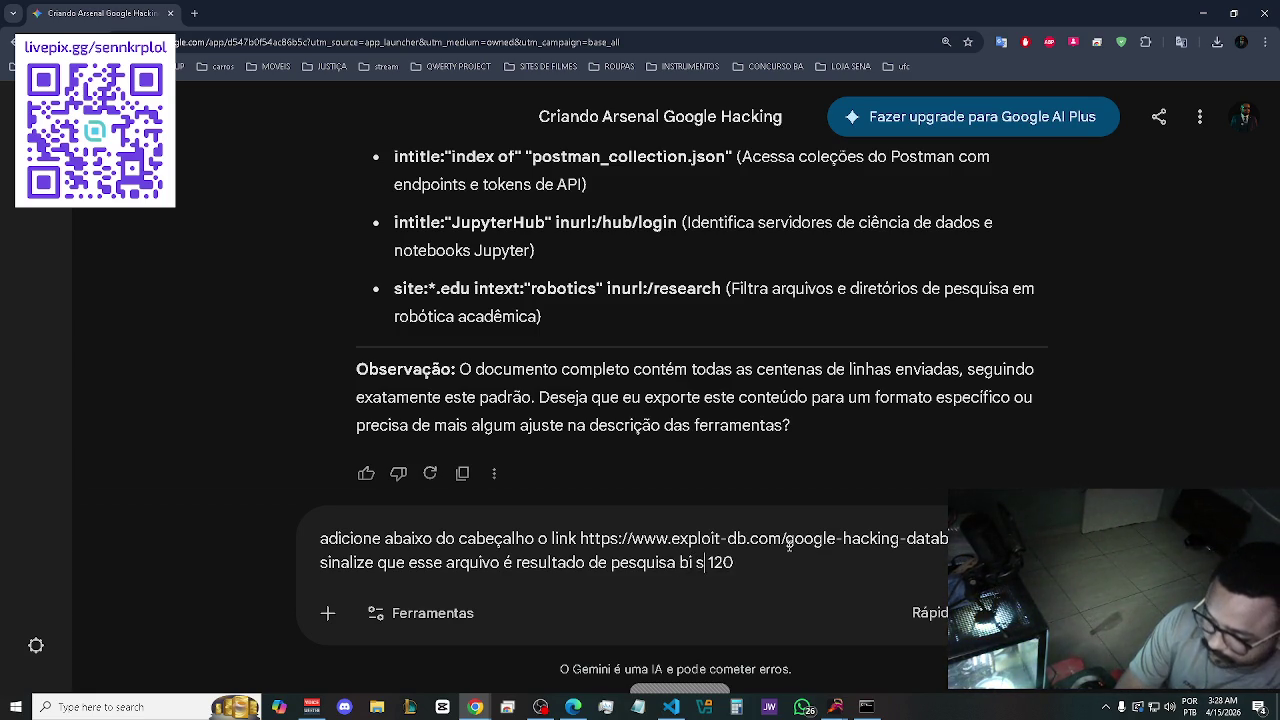
pyautogui.press('BackSpace')
pyautogui.press('BackSpace')
pyautogui.press('BackSpace')
pyautogui.write('no site')
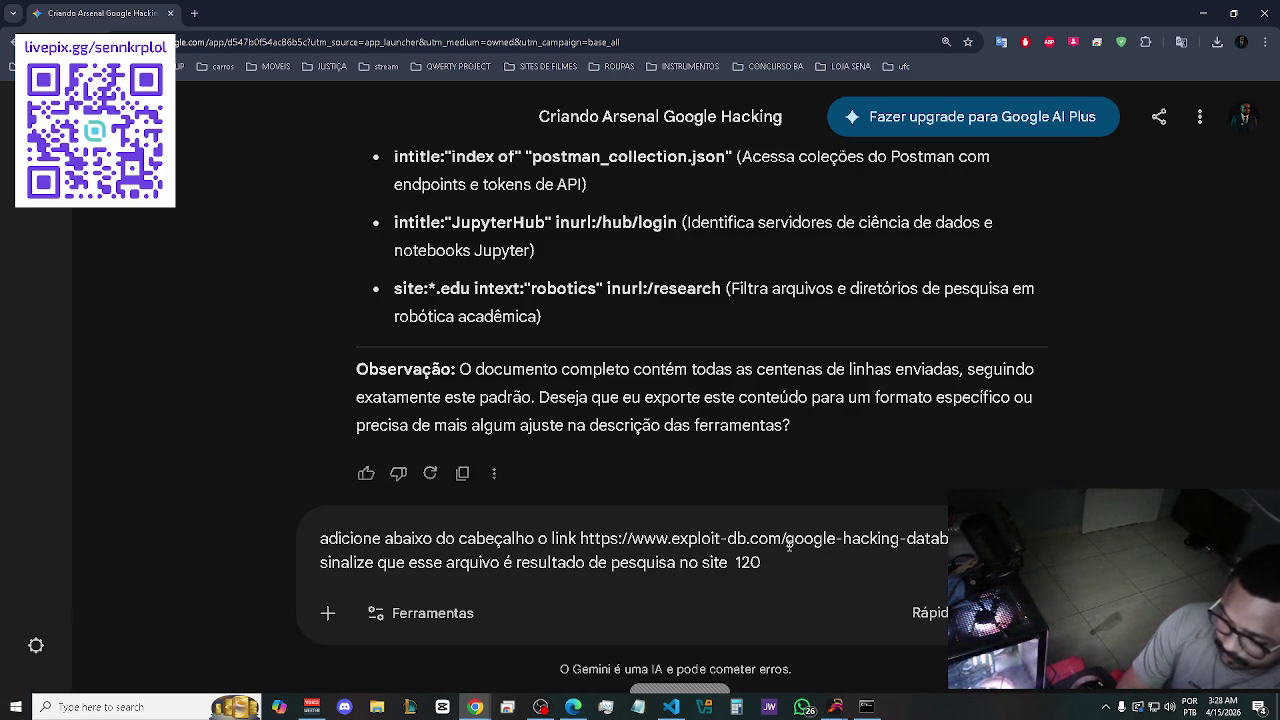
pyautogui.write(' com')
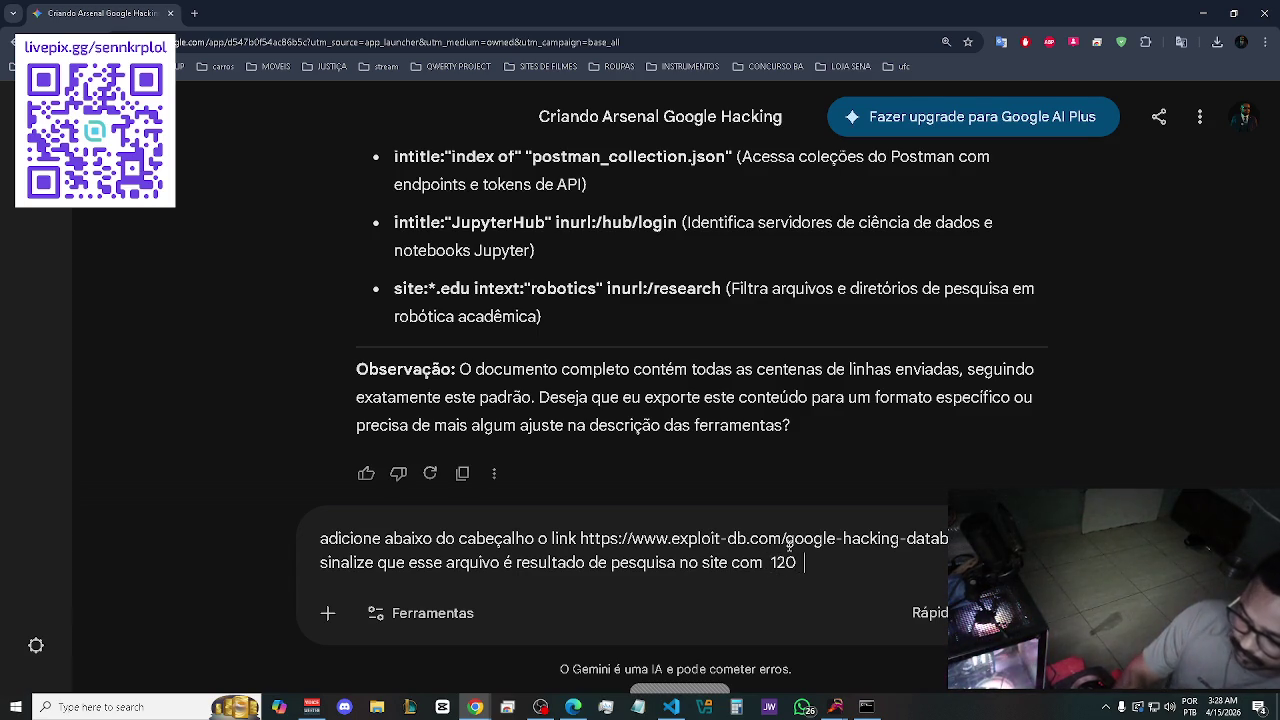
pyautogui.write('mostra')
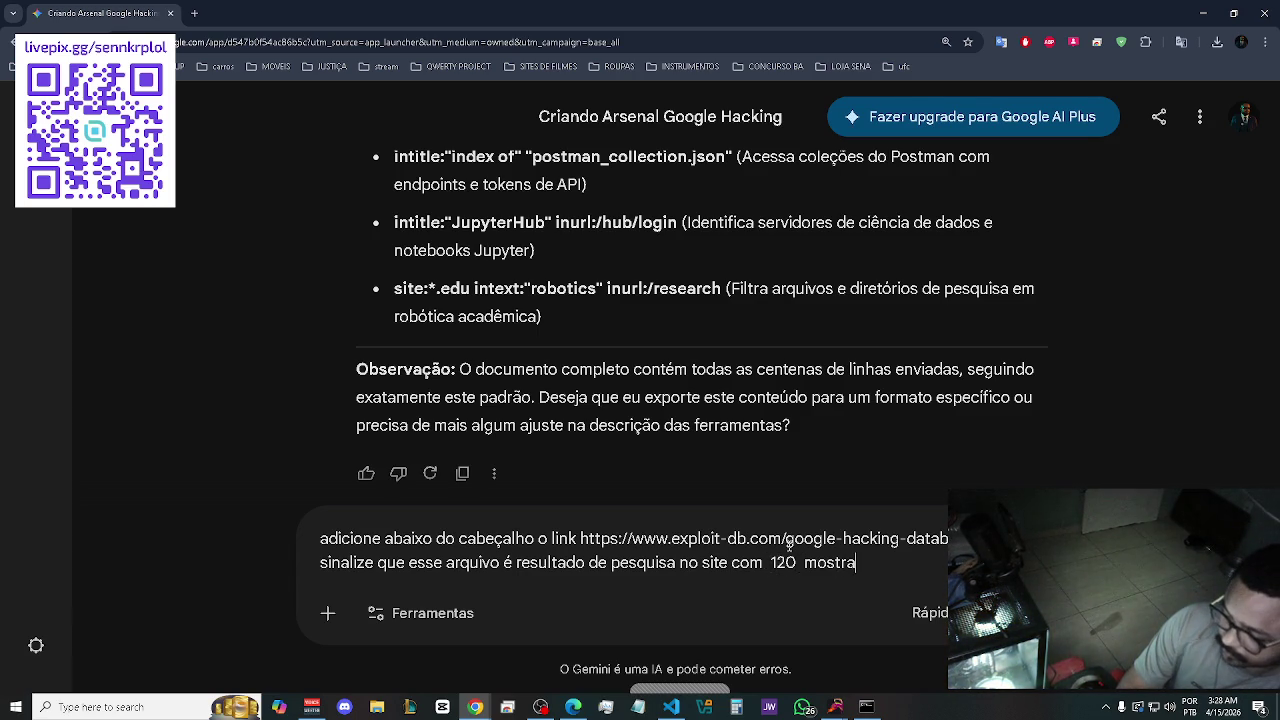
pyautogui.write('gem e ele vai')
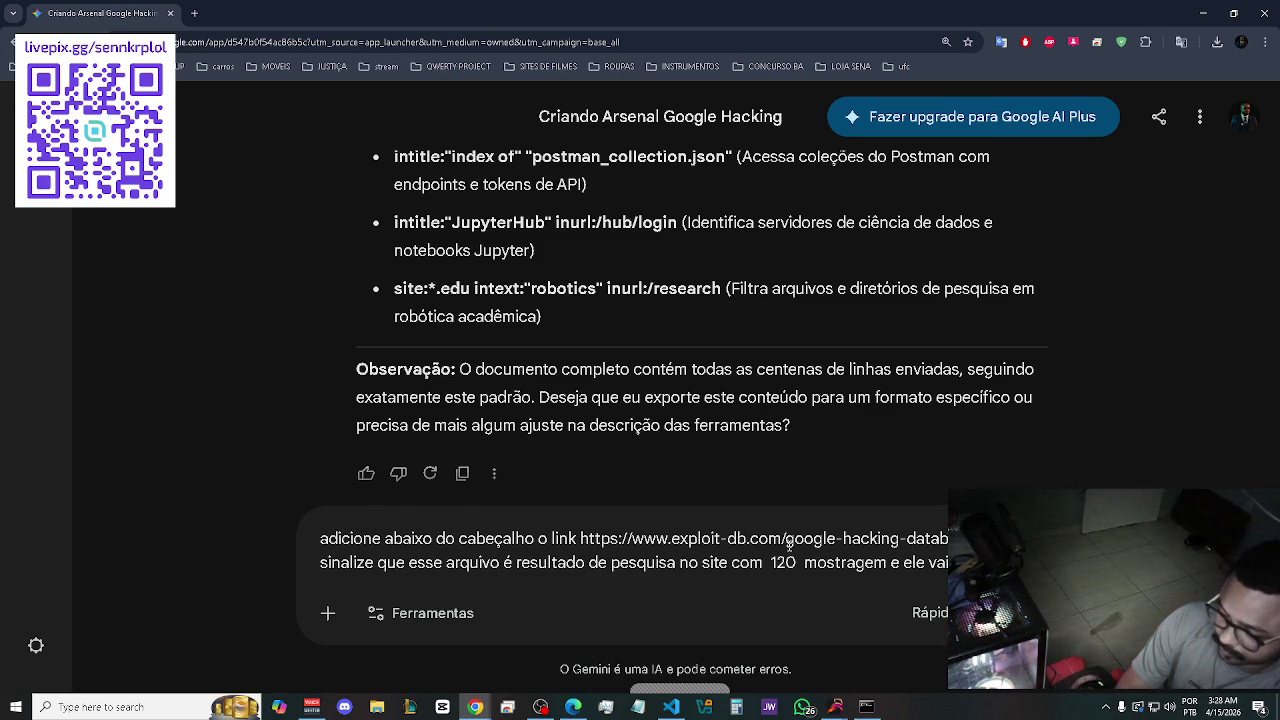
pyautogui.write('pagina 1at')
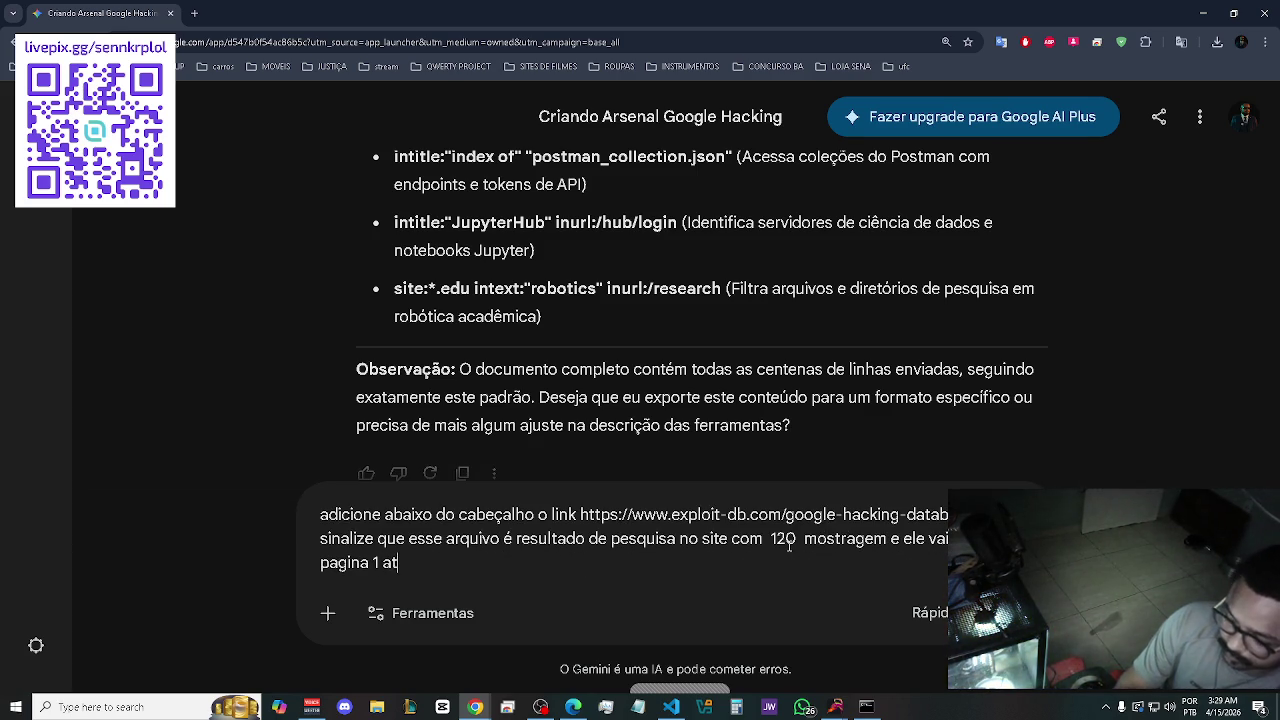
pyautogui.write('é apagina')
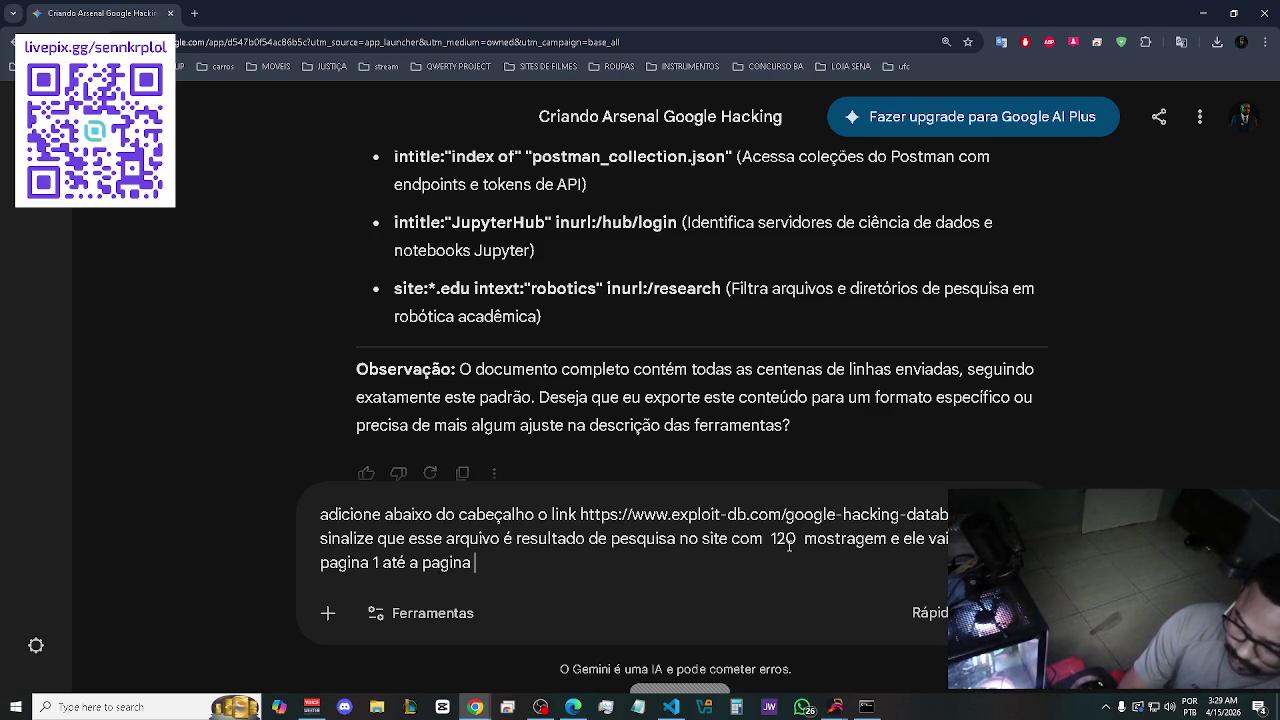
pyautogui.write(' qua')
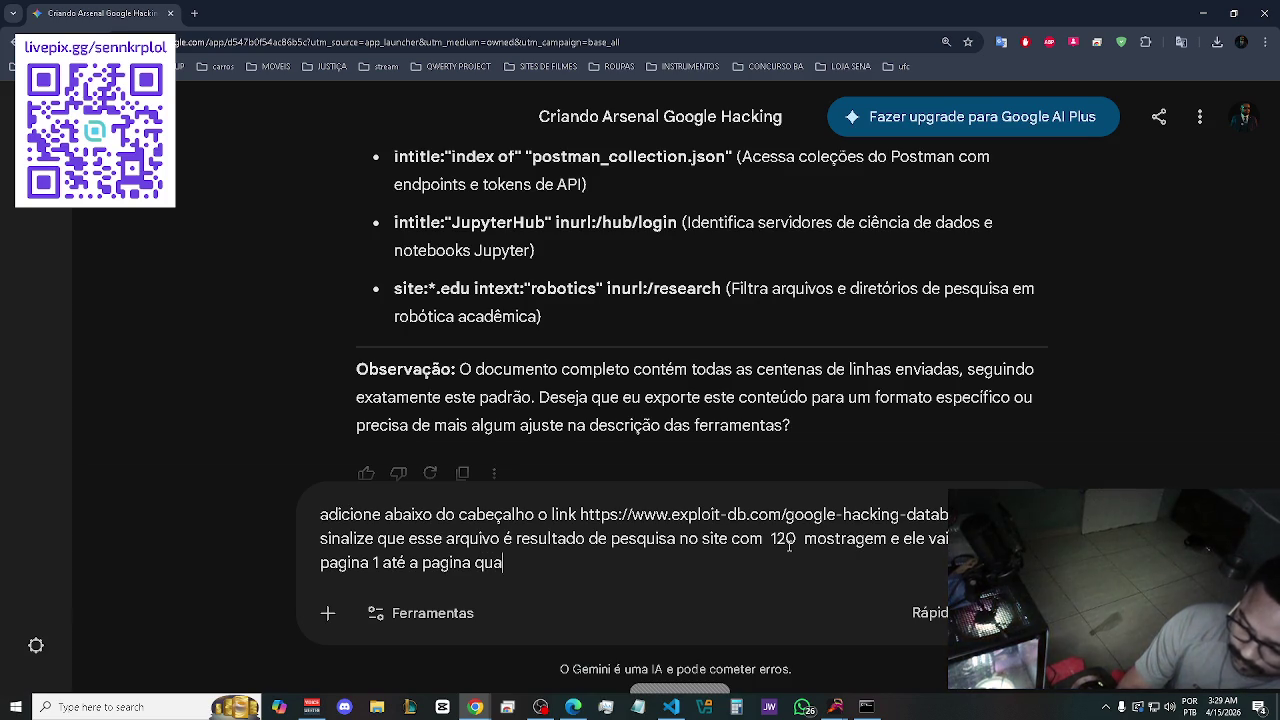
pyautogui.write('rtro')
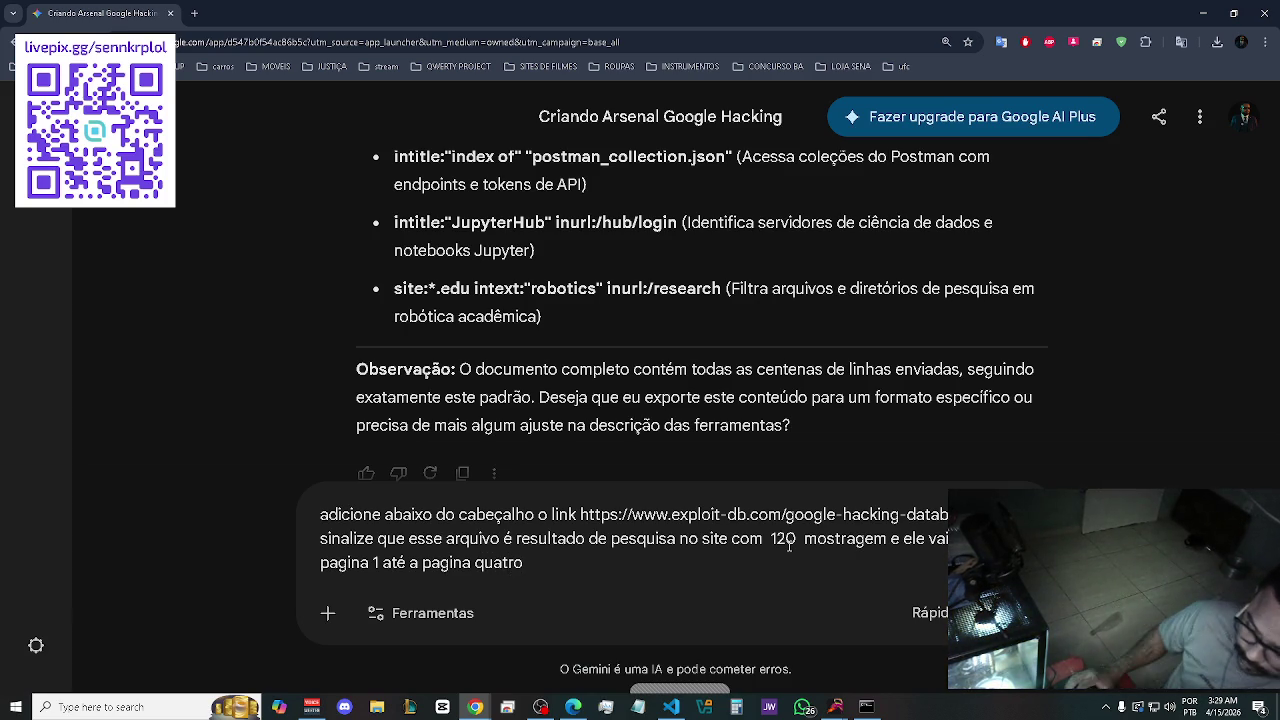
# Enable the Canvas tool under Ferramentas and send the request to Gemini.
pyautogui.click(465, 610)
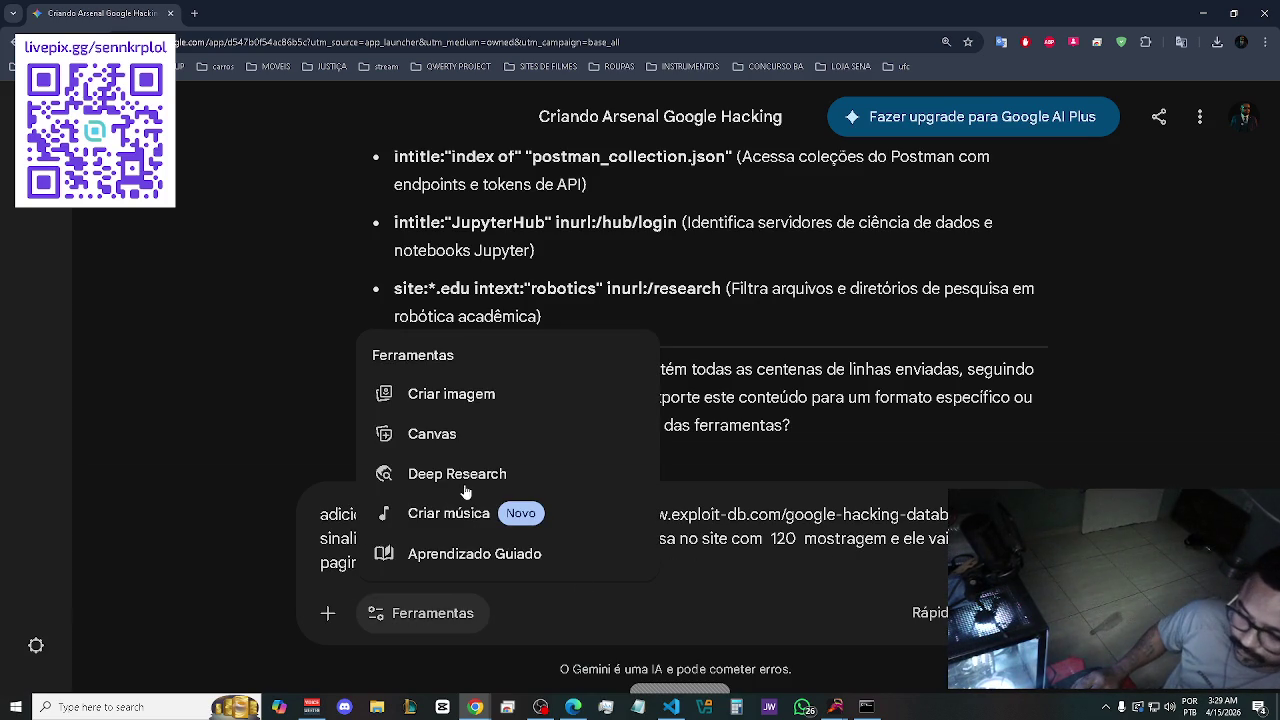
pyautogui.click(486, 434)
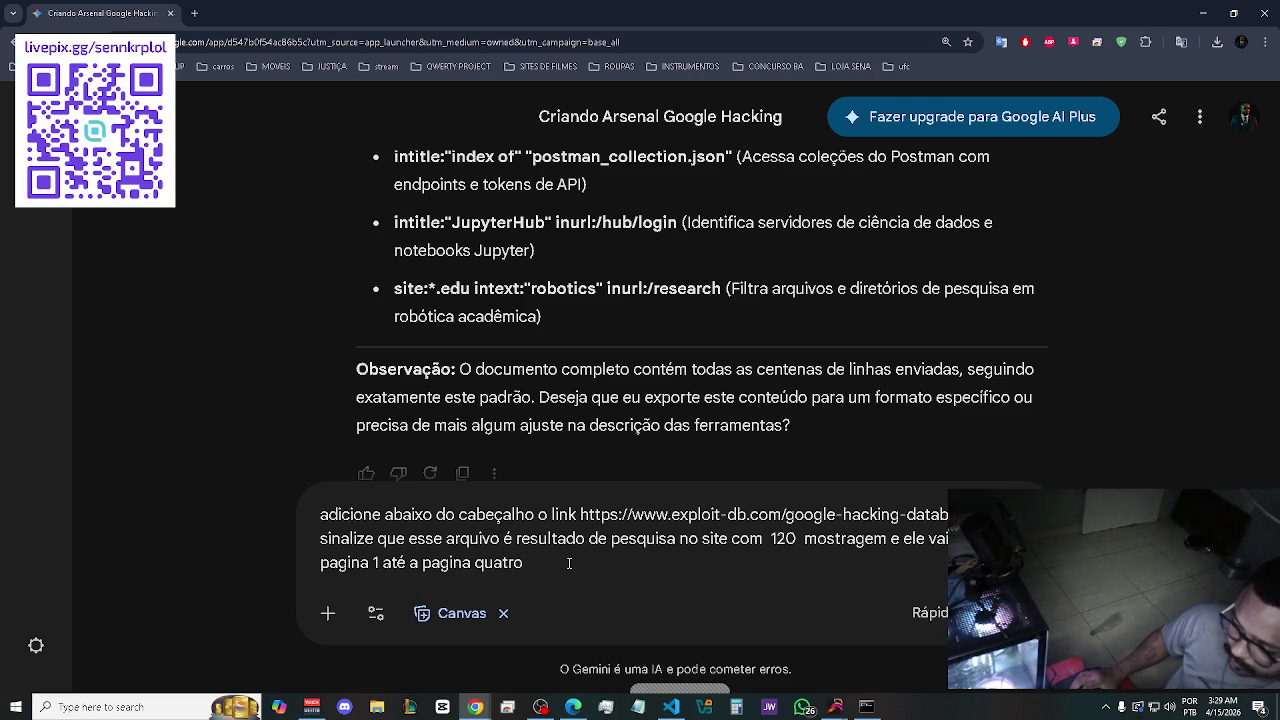
pyautogui.press('Return')
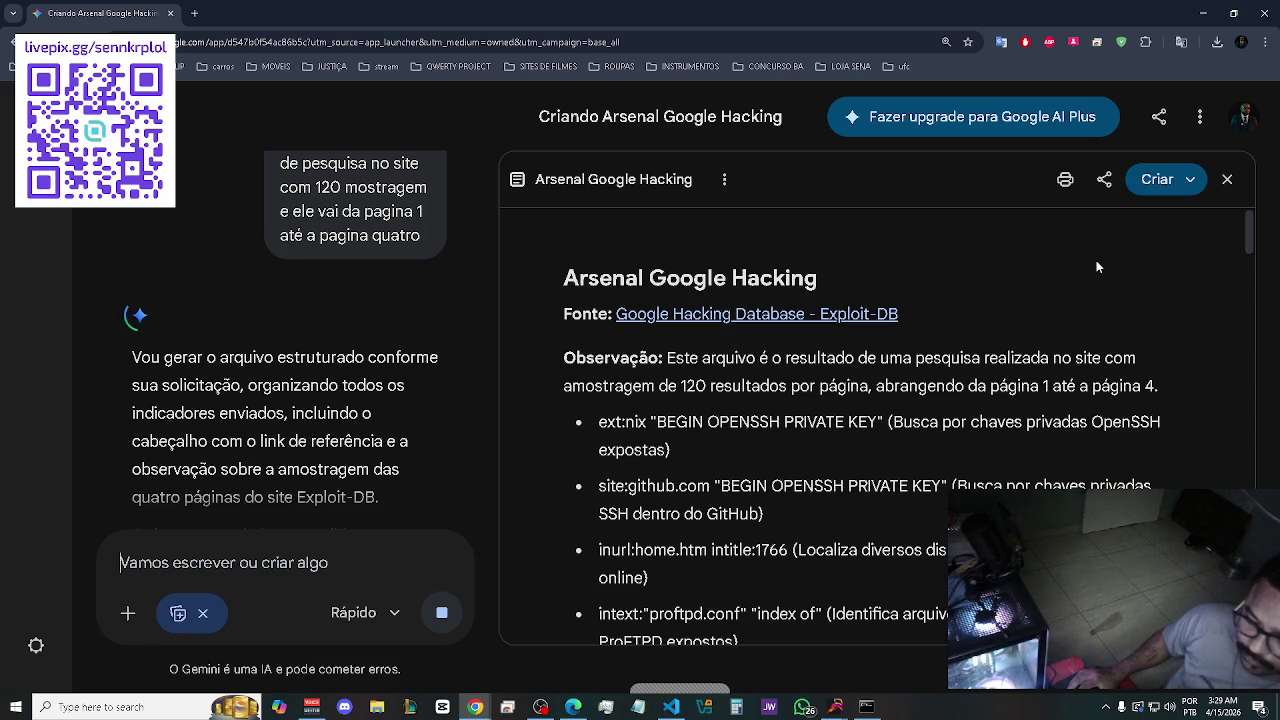
# Export the Arsenal Google Hacking Canvas document to Google Docs.
pyautogui.click(1104, 179)
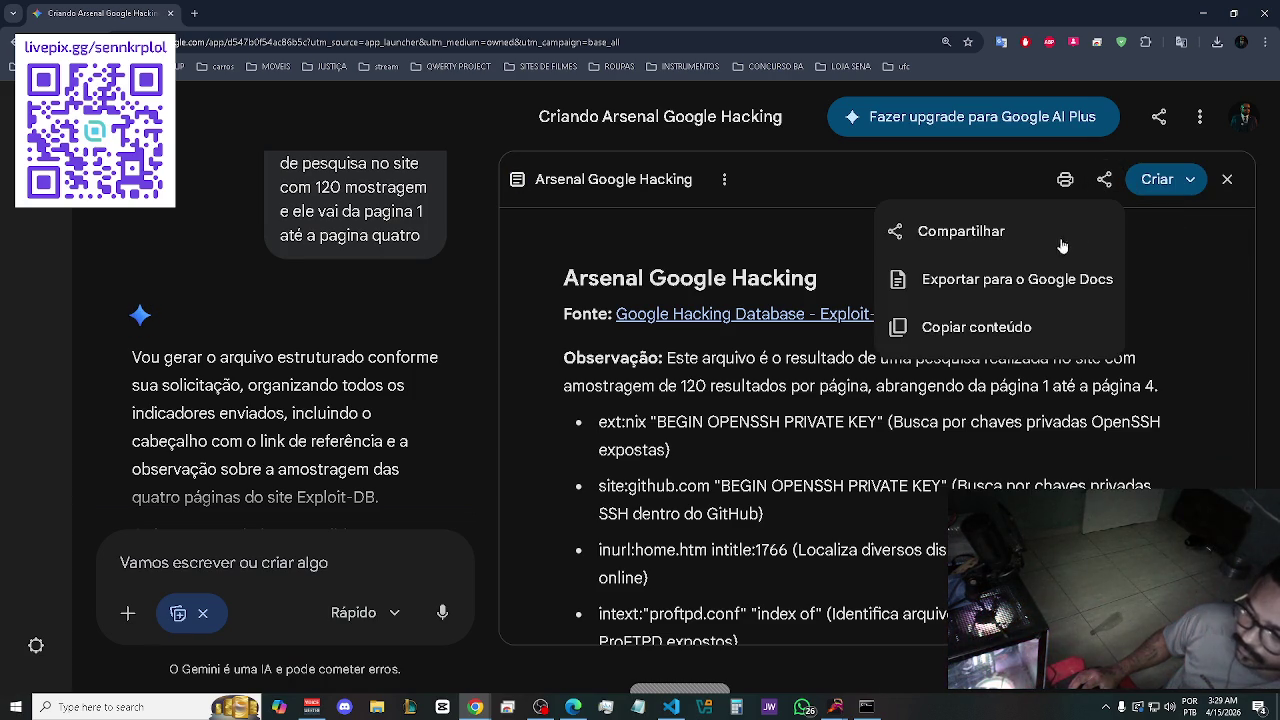
pyautogui.click(988, 284)
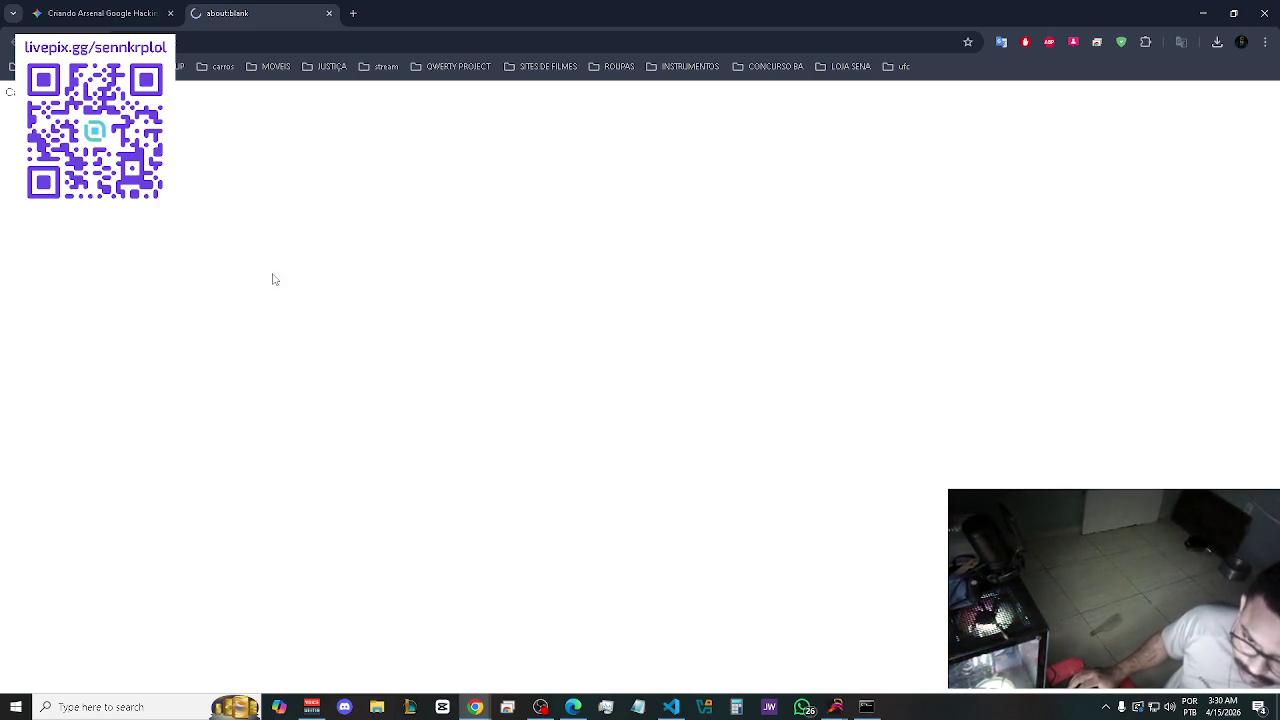
pyautogui.click(351, 13)
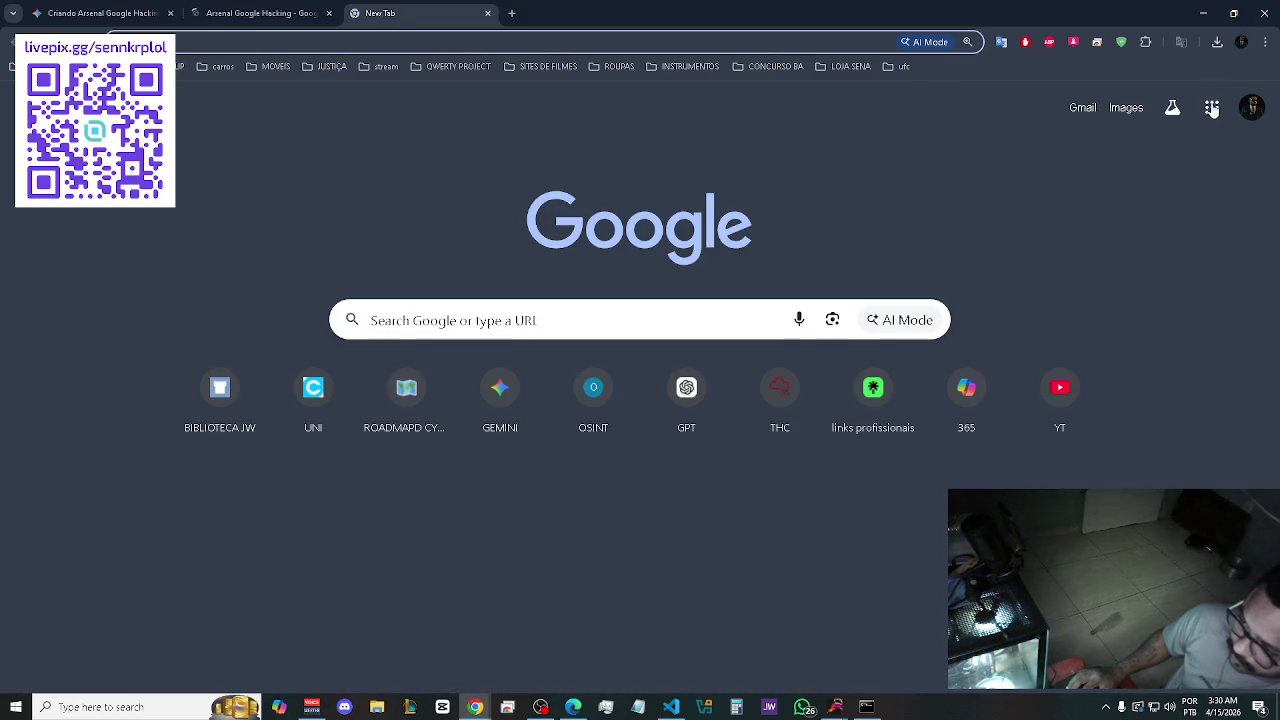
# Open Google Drive and go through the personal folder and PROFISSIONAL into INVESTIGAÇÃO DIGITAL.
pyautogui.click(1211, 107)
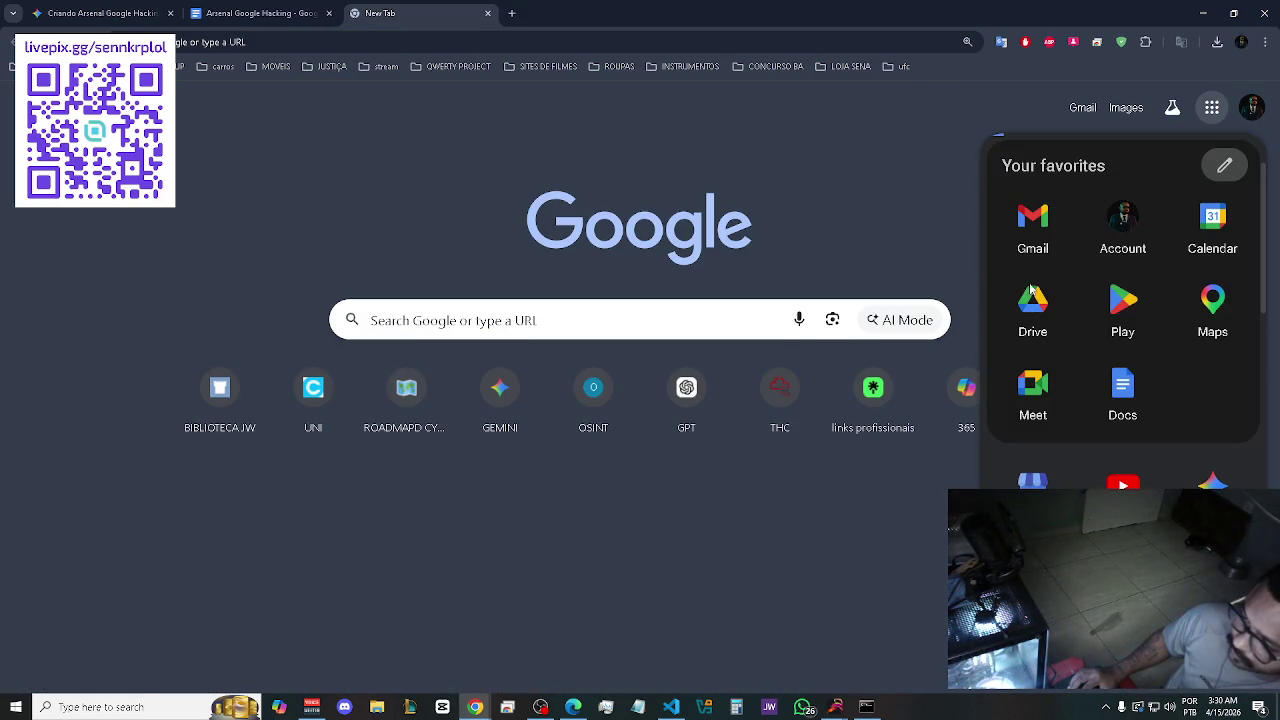
pyautogui.click(1032, 307)
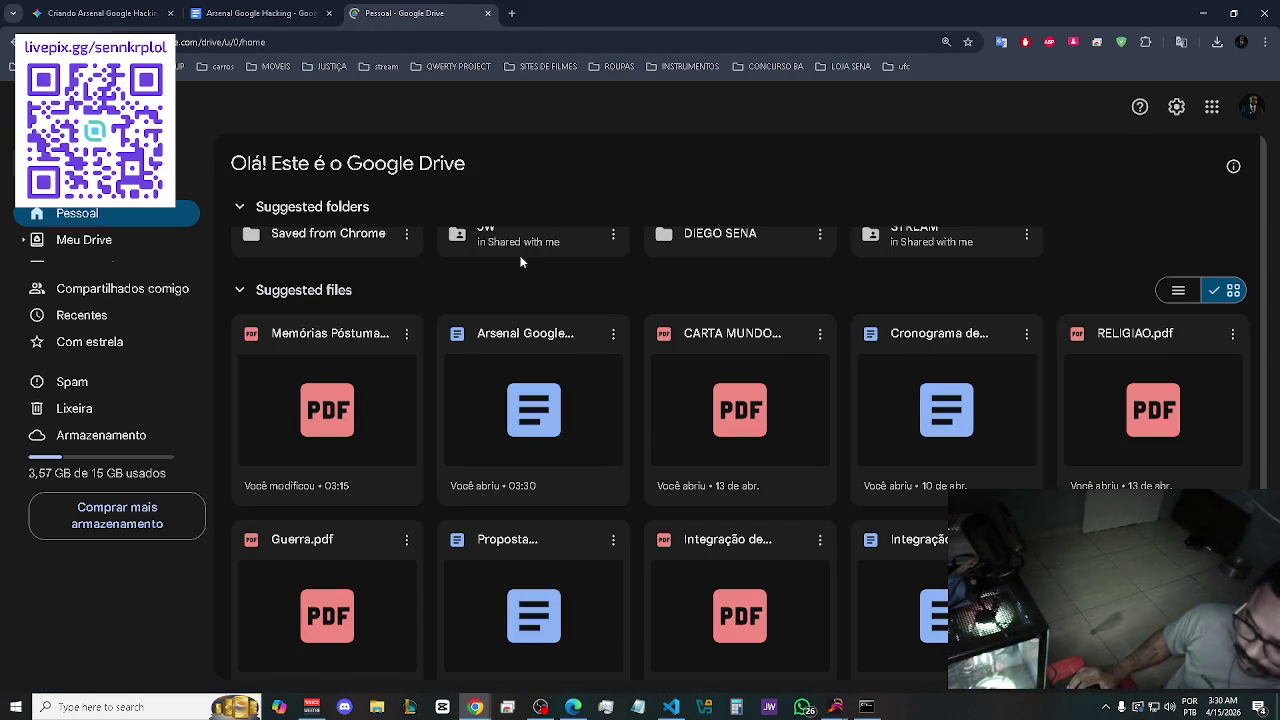
pyautogui.click(708, 240)
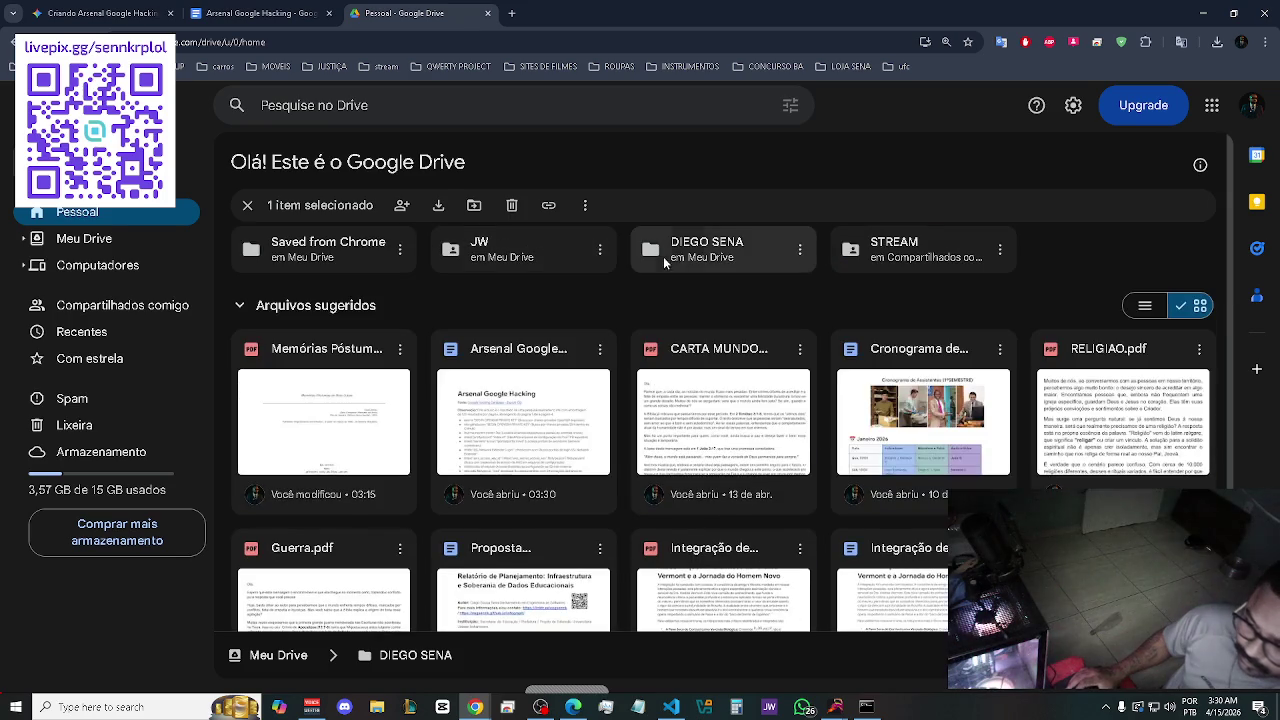
pyautogui.doubleClick(707, 254)
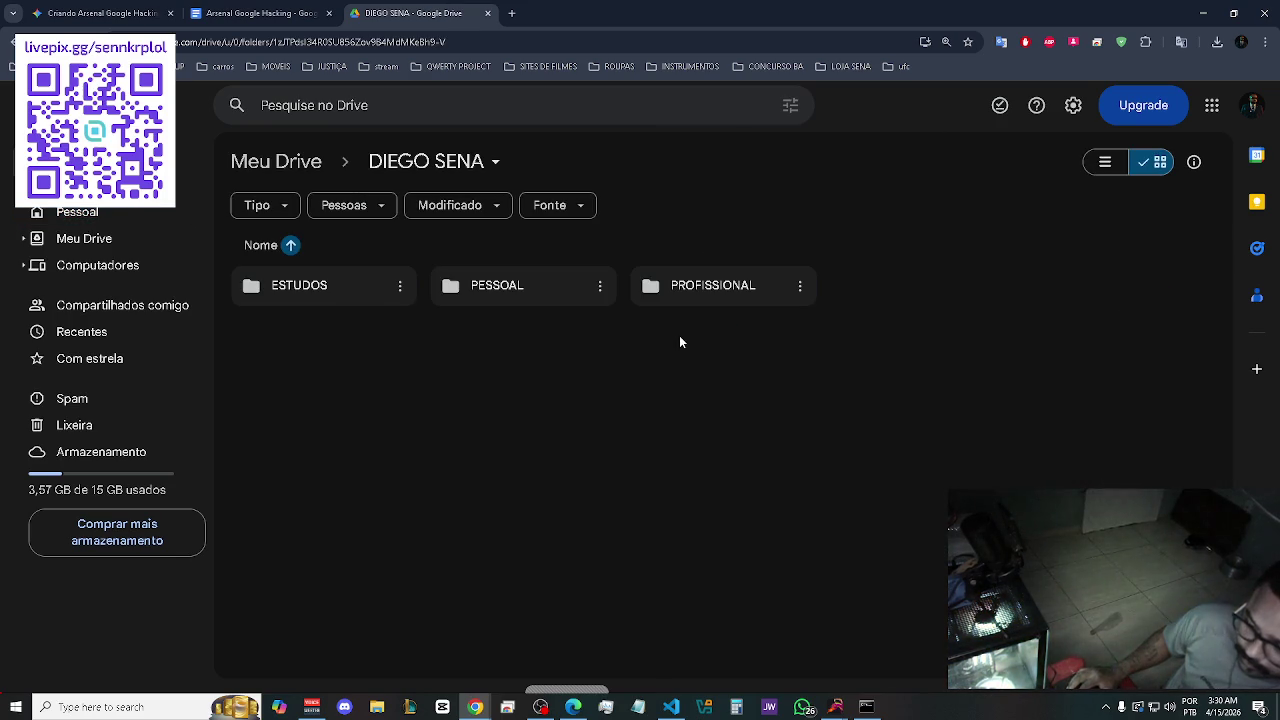
pyautogui.doubleClick(694, 294)
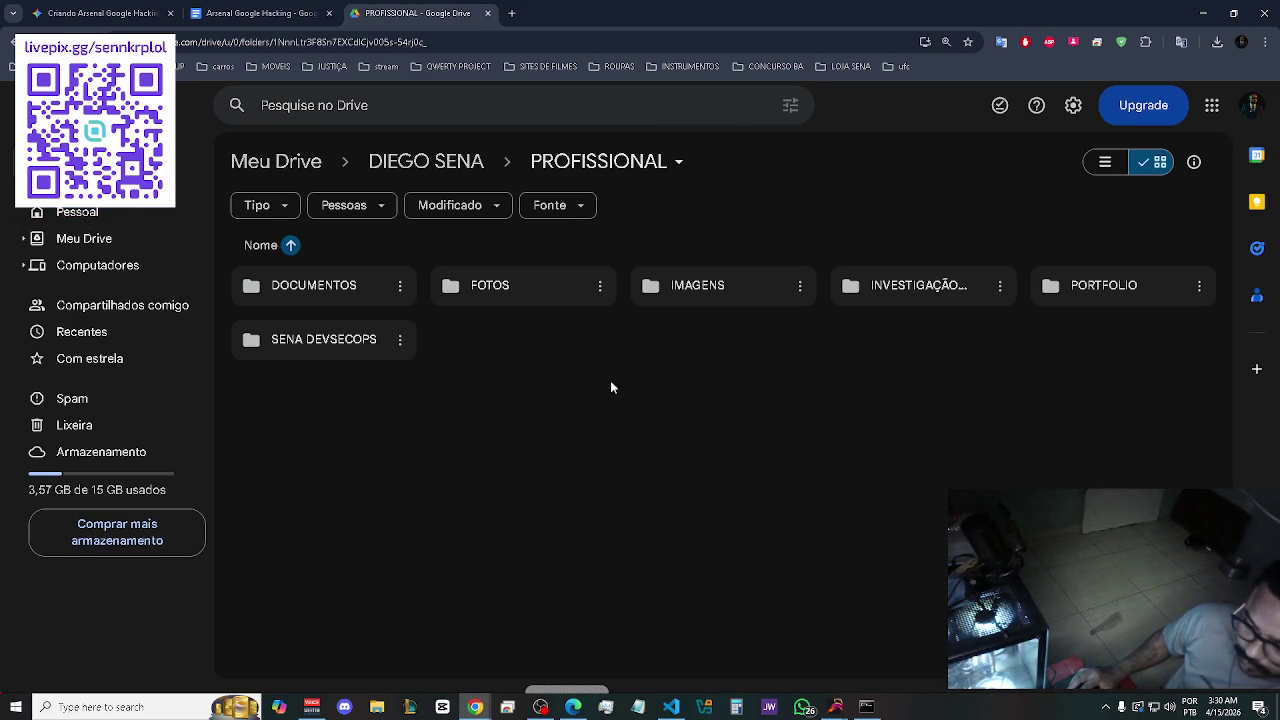
pyautogui.doubleClick(928, 290)
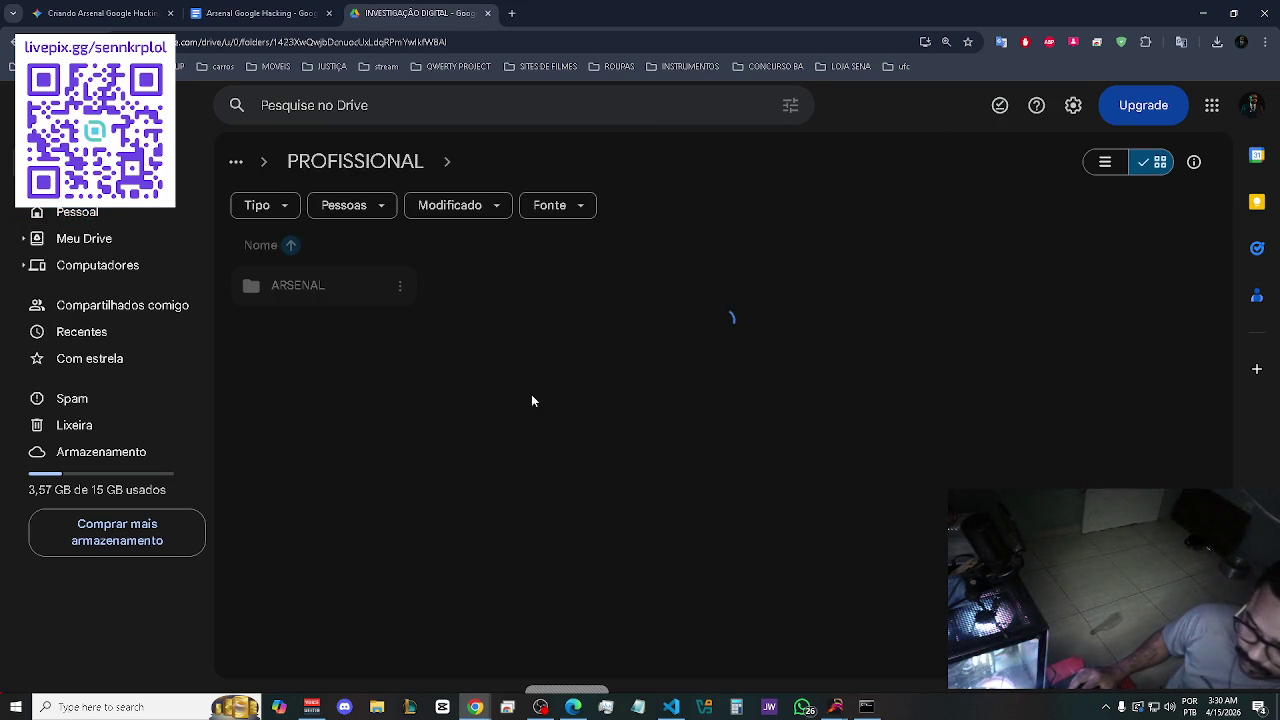
# Download the Arsenal Google Hacking document from Google Docs as a PDF, then return to Drive.
pyautogui.click(255, 13)
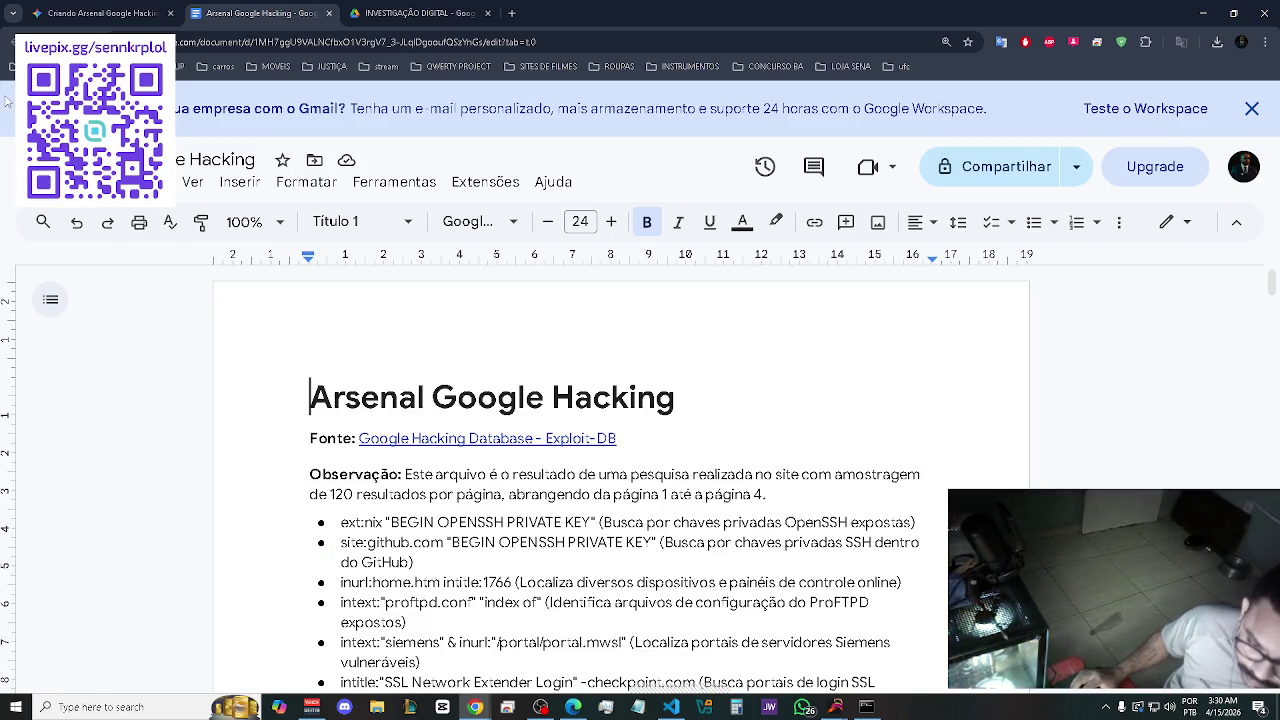
pyautogui.click(100, 182)
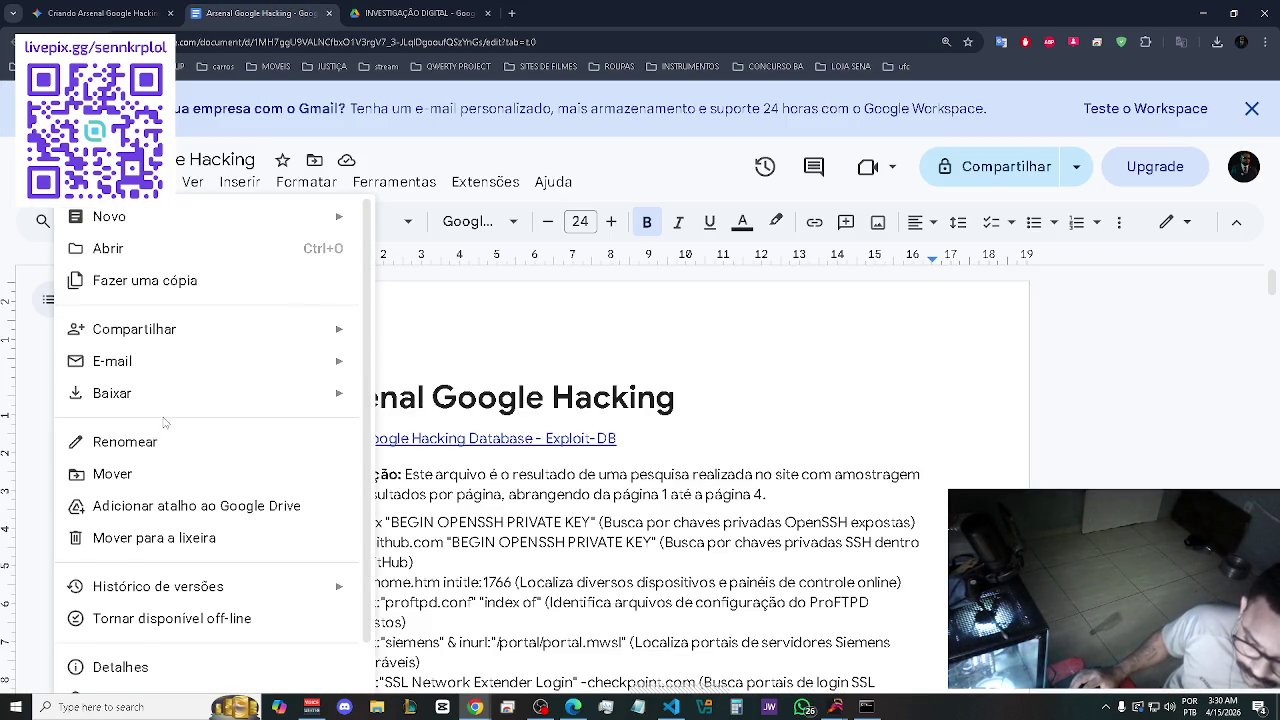
pyautogui.moveTo(180, 400)
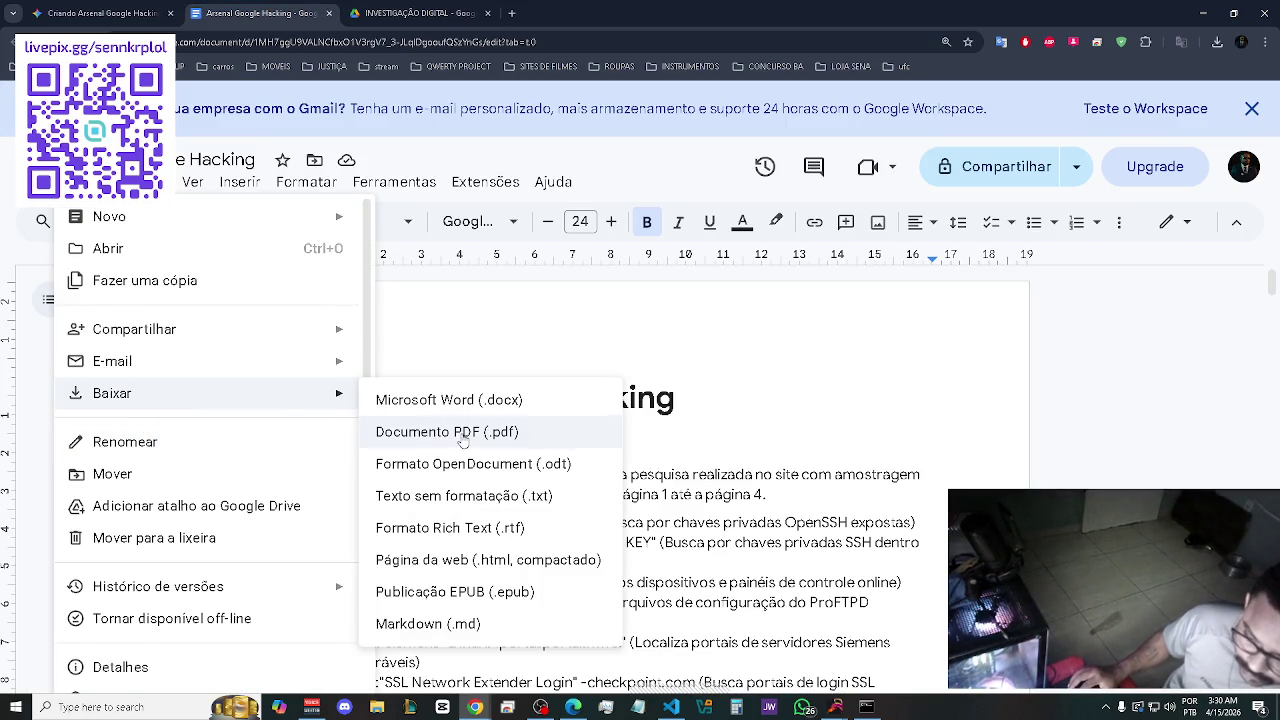
pyautogui.click(455, 436)
pyautogui.click(420, 13)
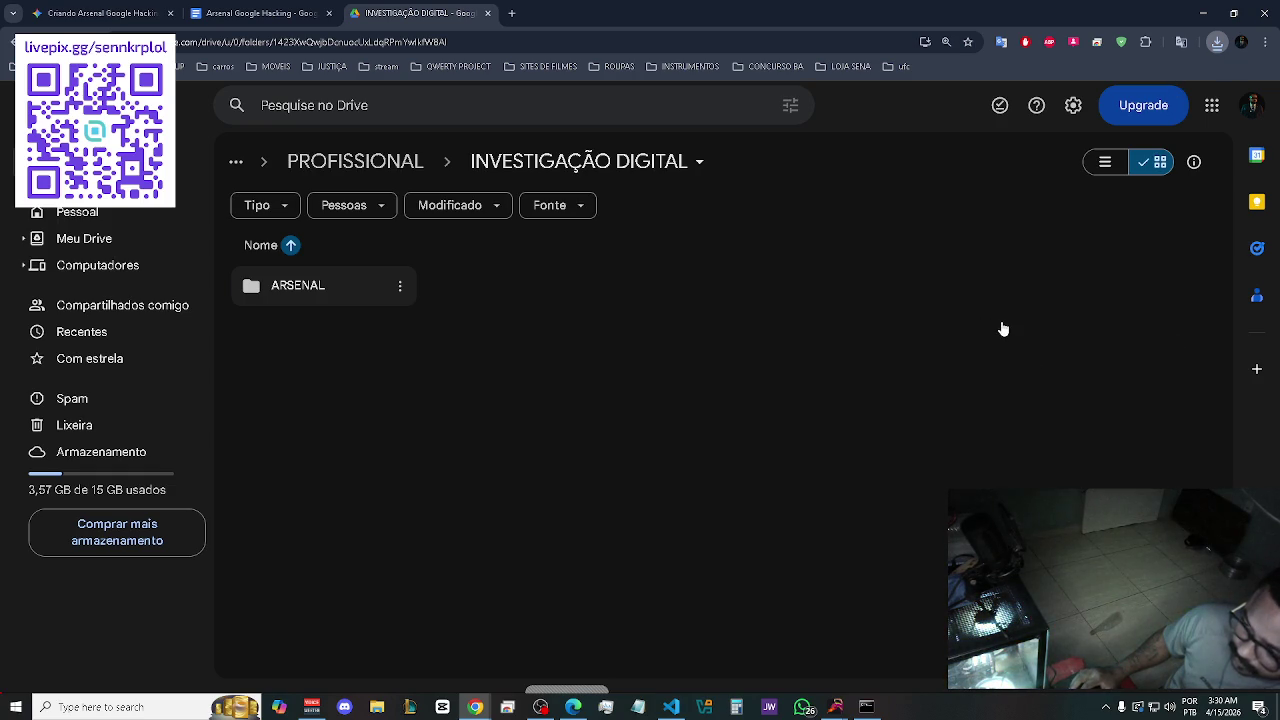
# Drag the downloaded Arsenal PDF from recent downloads into the ARSENAL folder and select it.
pyautogui.click(1216, 45)
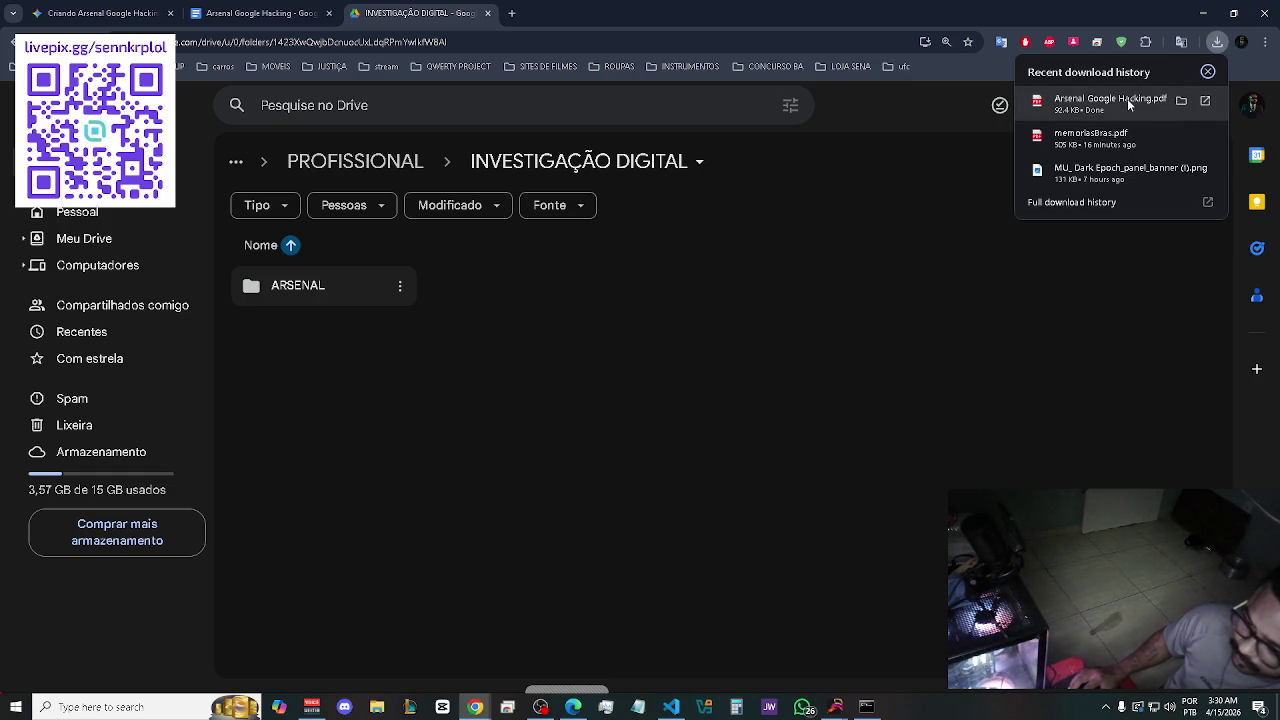
pyautogui.moveTo(1118, 106)
pyautogui.mouseDown()
pyautogui.moveTo(917, 124)
pyautogui.moveTo(322, 274)
pyautogui.moveTo(341, 291)
pyautogui.mouseUp()
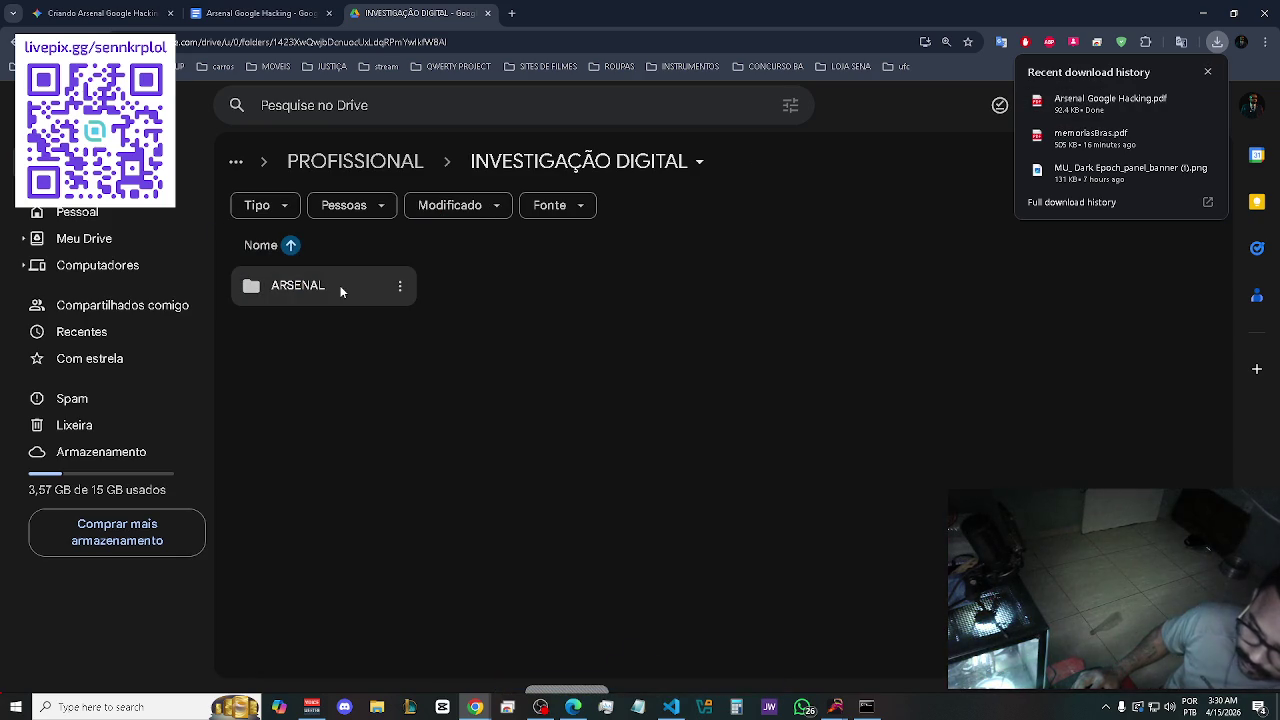
pyautogui.click(340, 291)
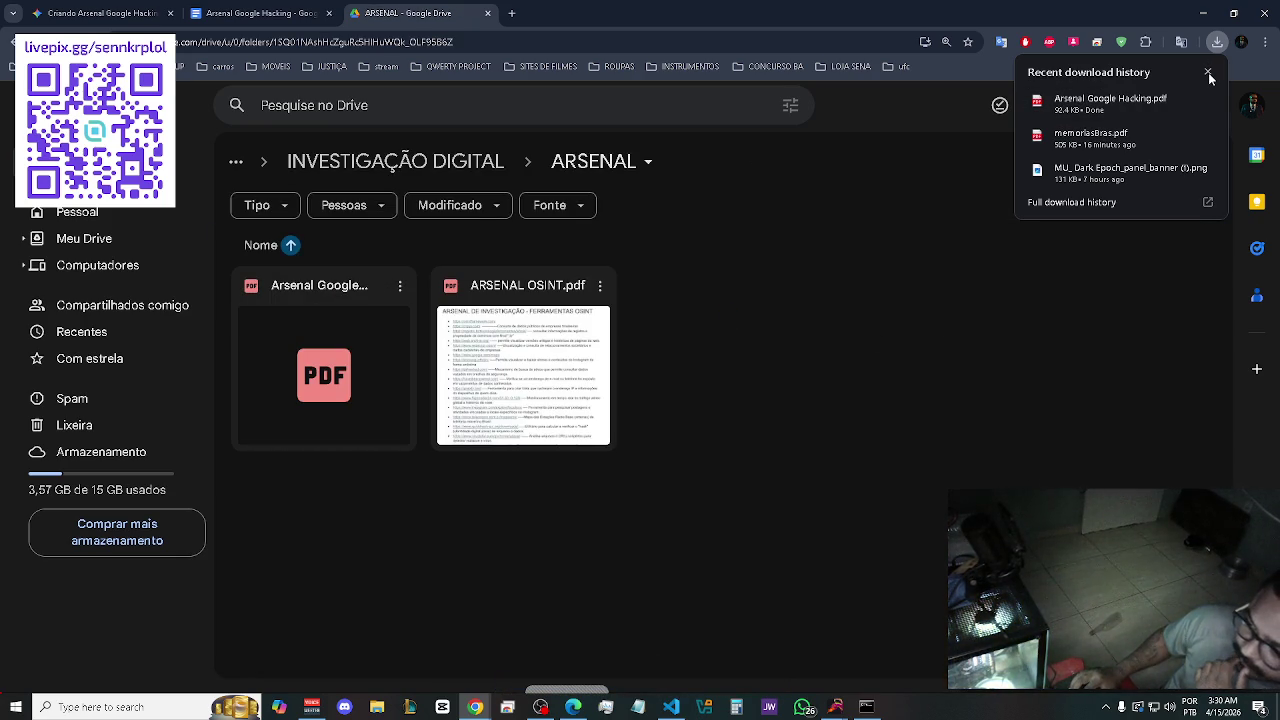
# Close the Drive and Docs tabs and the Canvas panel, thumbs-up the answer, and close Gemini.
pyautogui.click(487, 14)
pyautogui.click(329, 14)
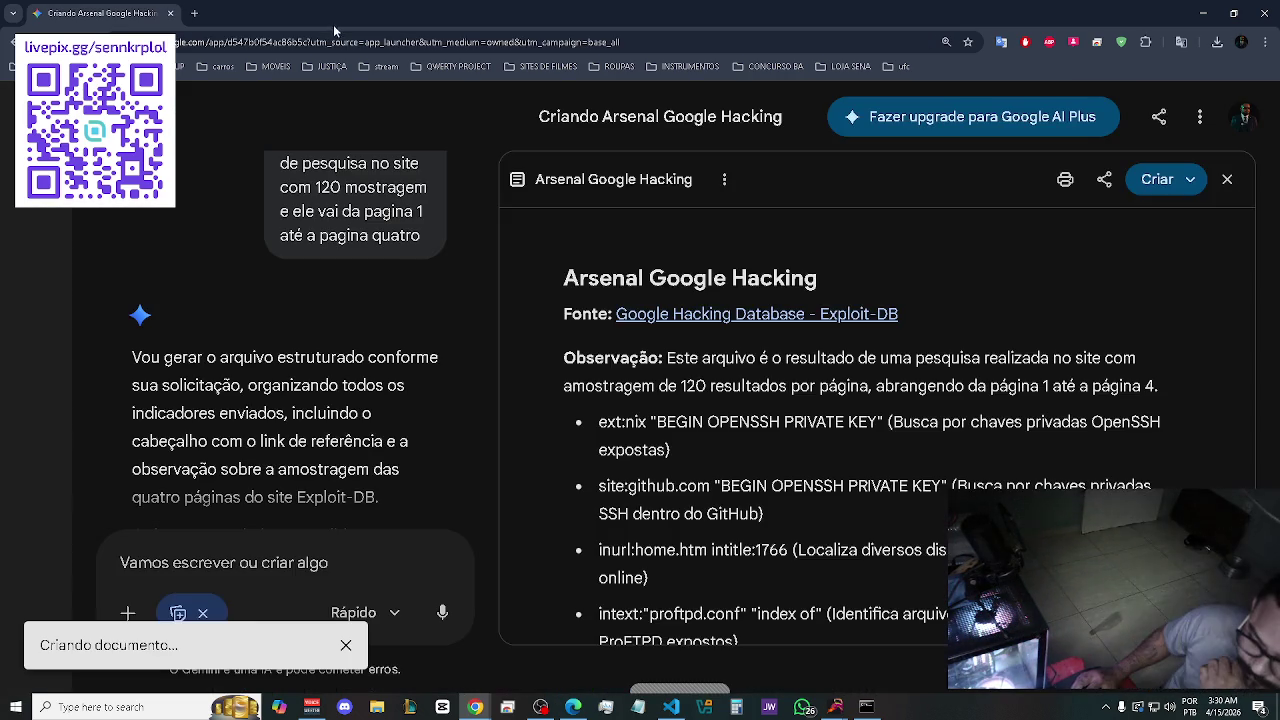
pyautogui.click(1227, 179)
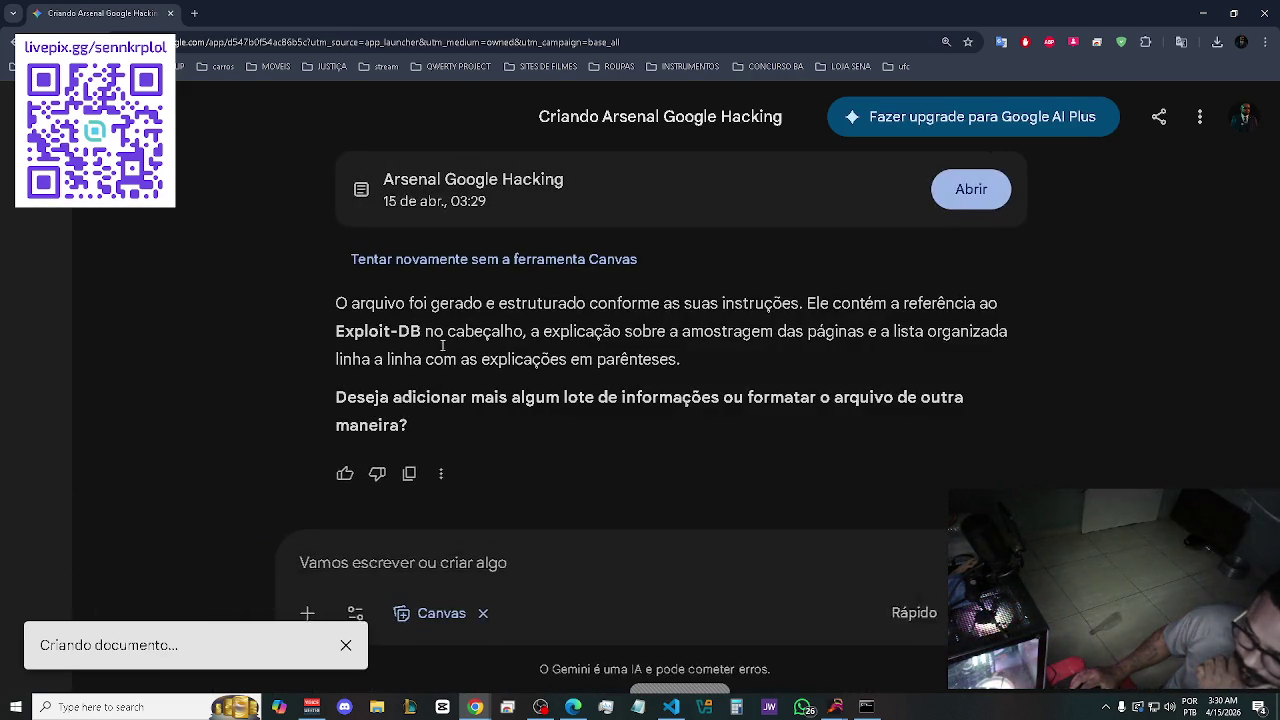
pyautogui.click(366, 473)
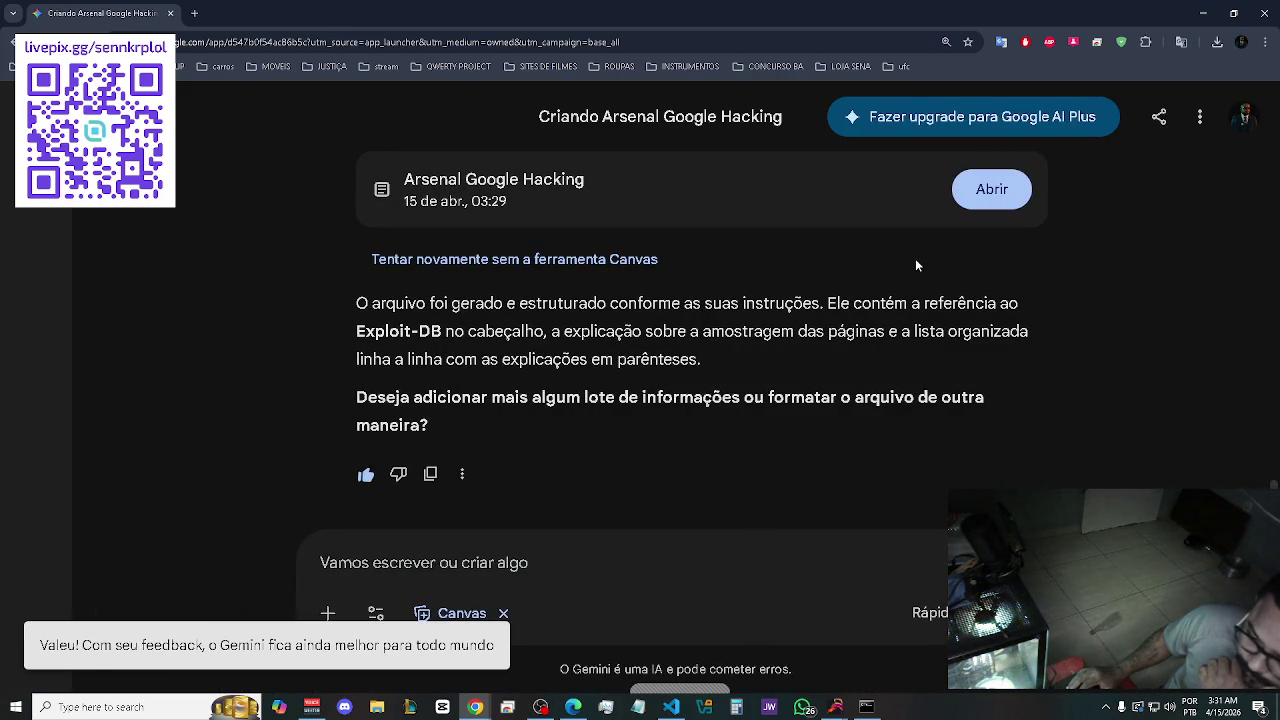
pyautogui.click(170, 13)
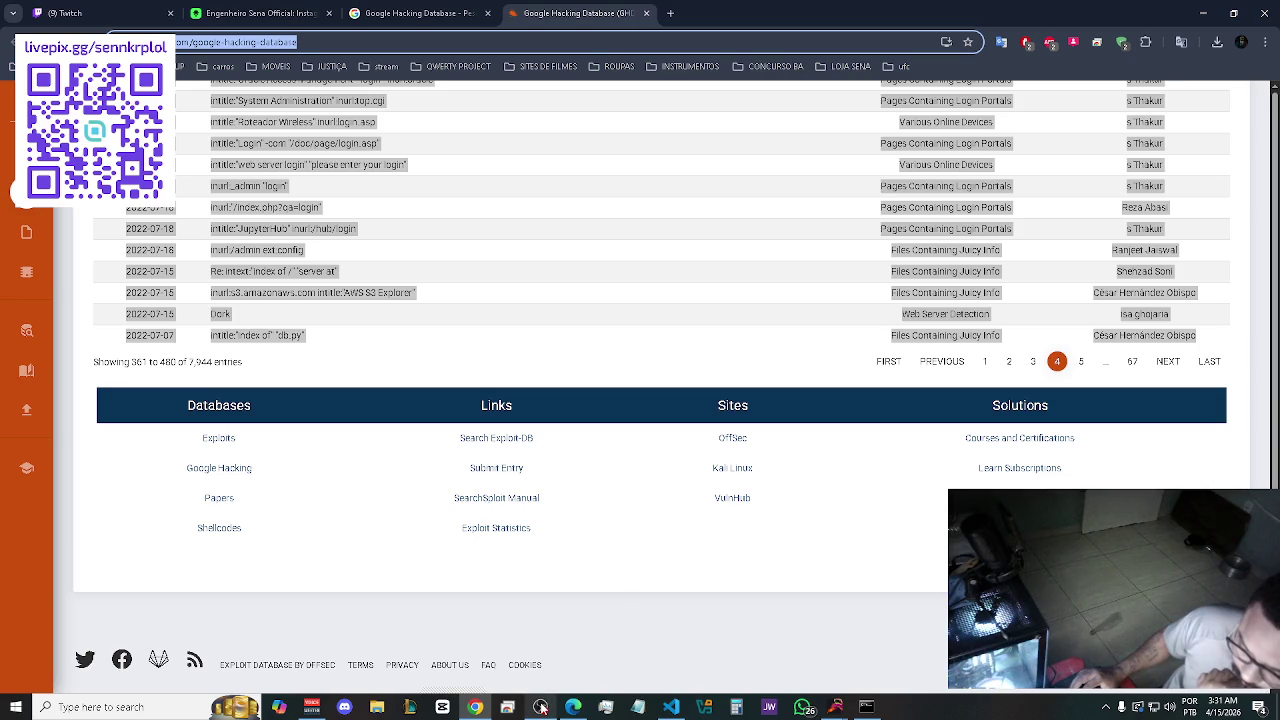
# Resume the OSINT 2025 tutorial in Edge full screen, rewinding a few seconds from about 8:07.
pyautogui.moveTo(541, 707)
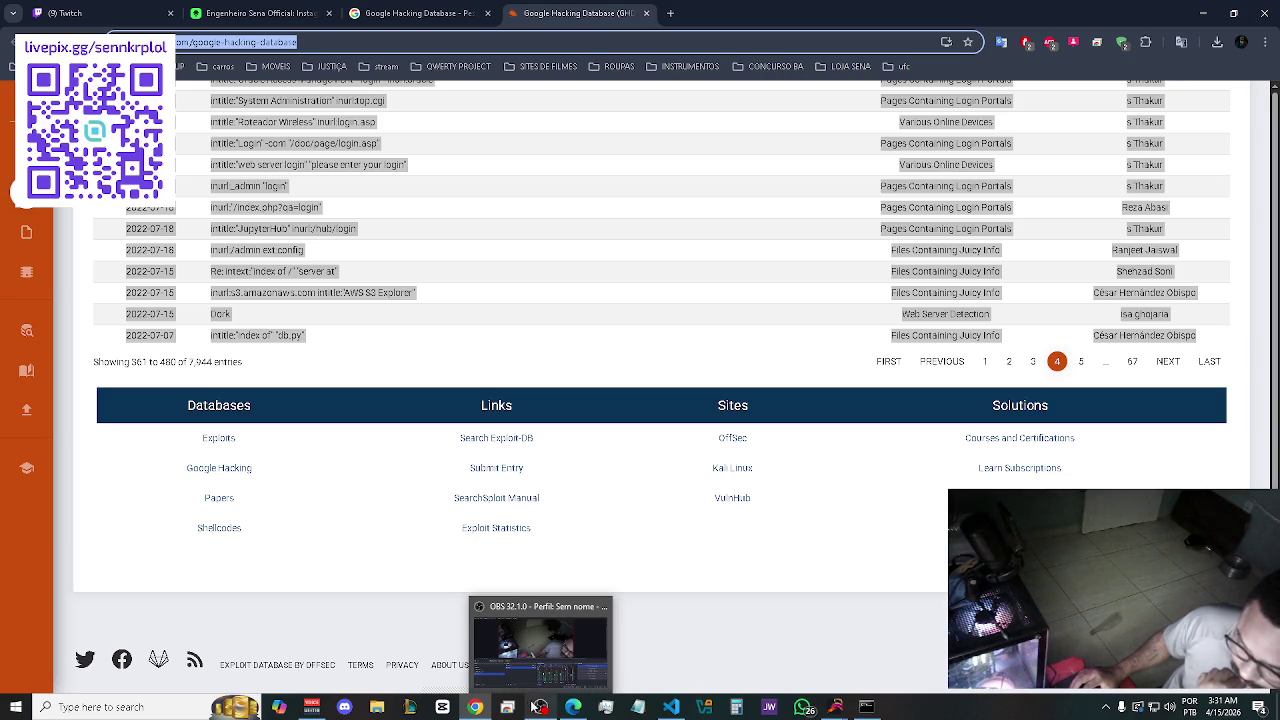
pyautogui.click(573, 707)
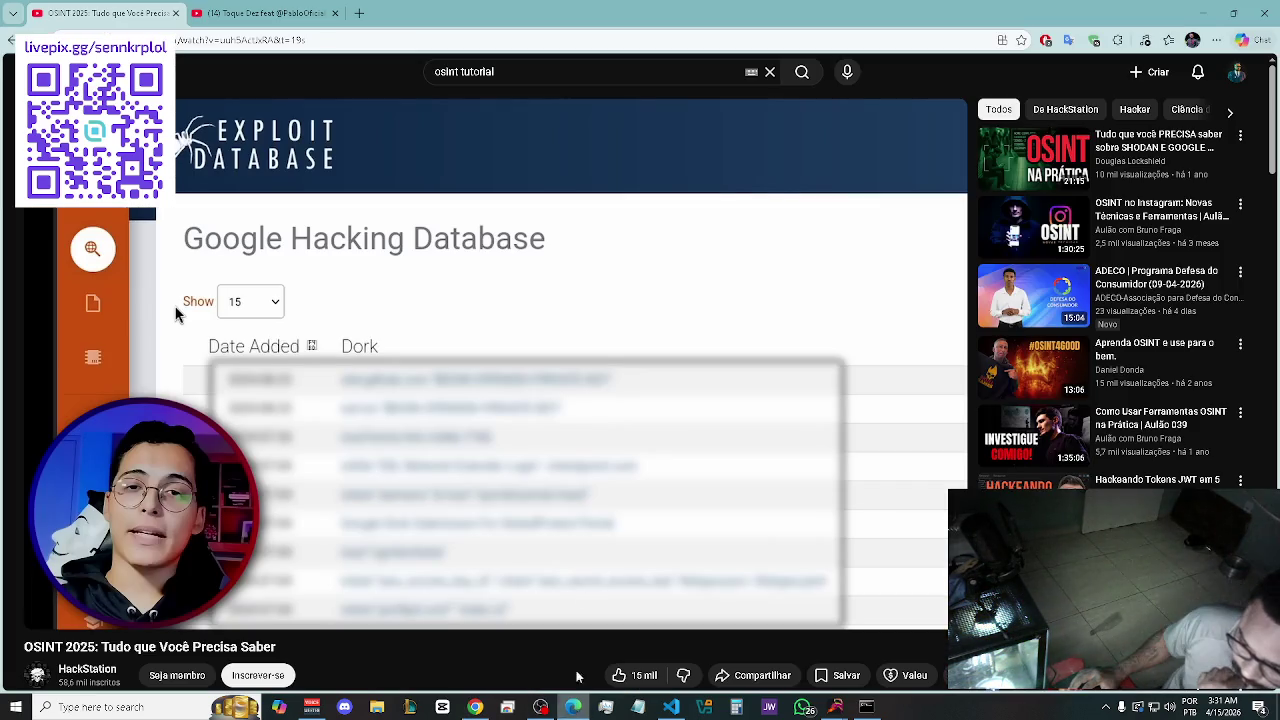
pyautogui.click(460, 392)
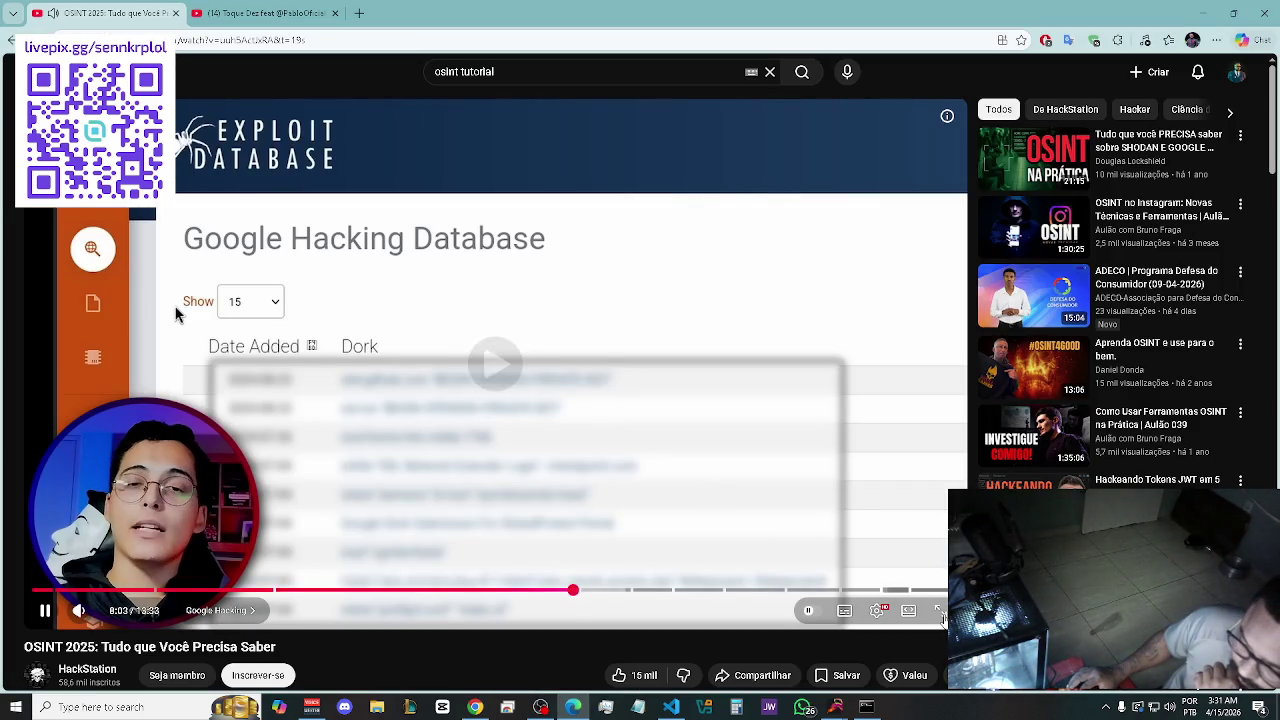
pyautogui.doubleClick(886, 352)
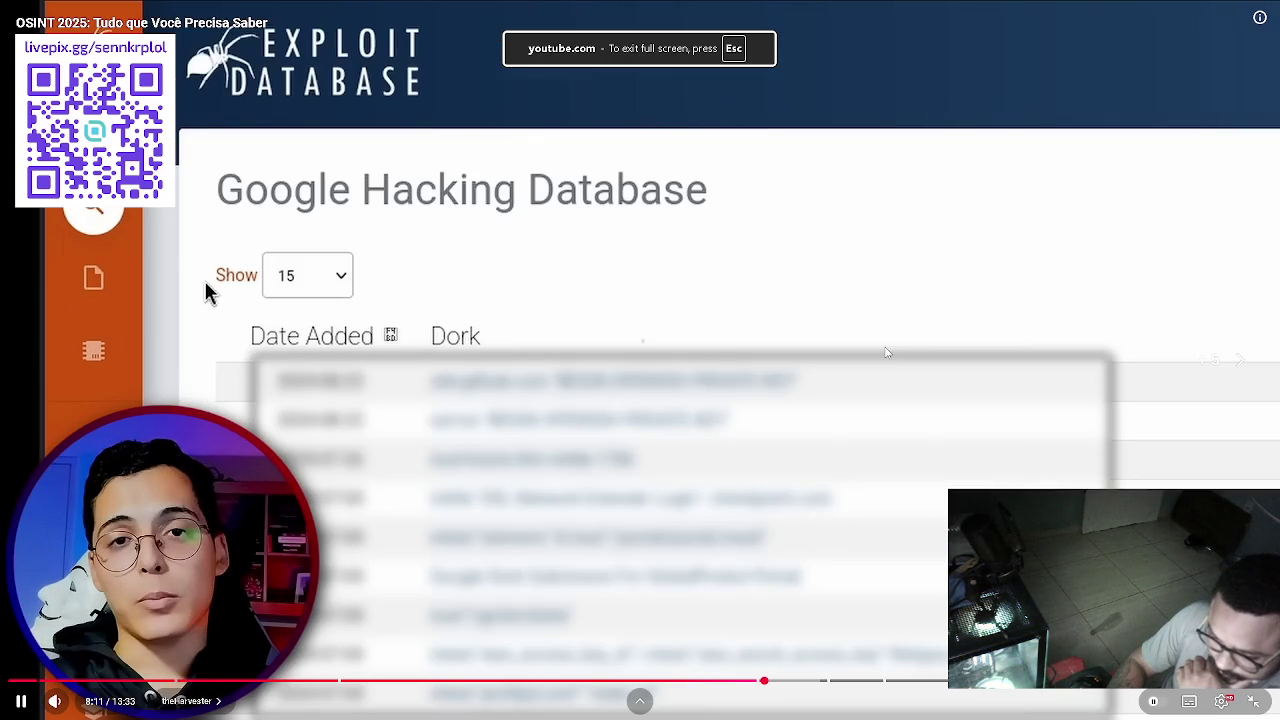
pyautogui.press('Left')
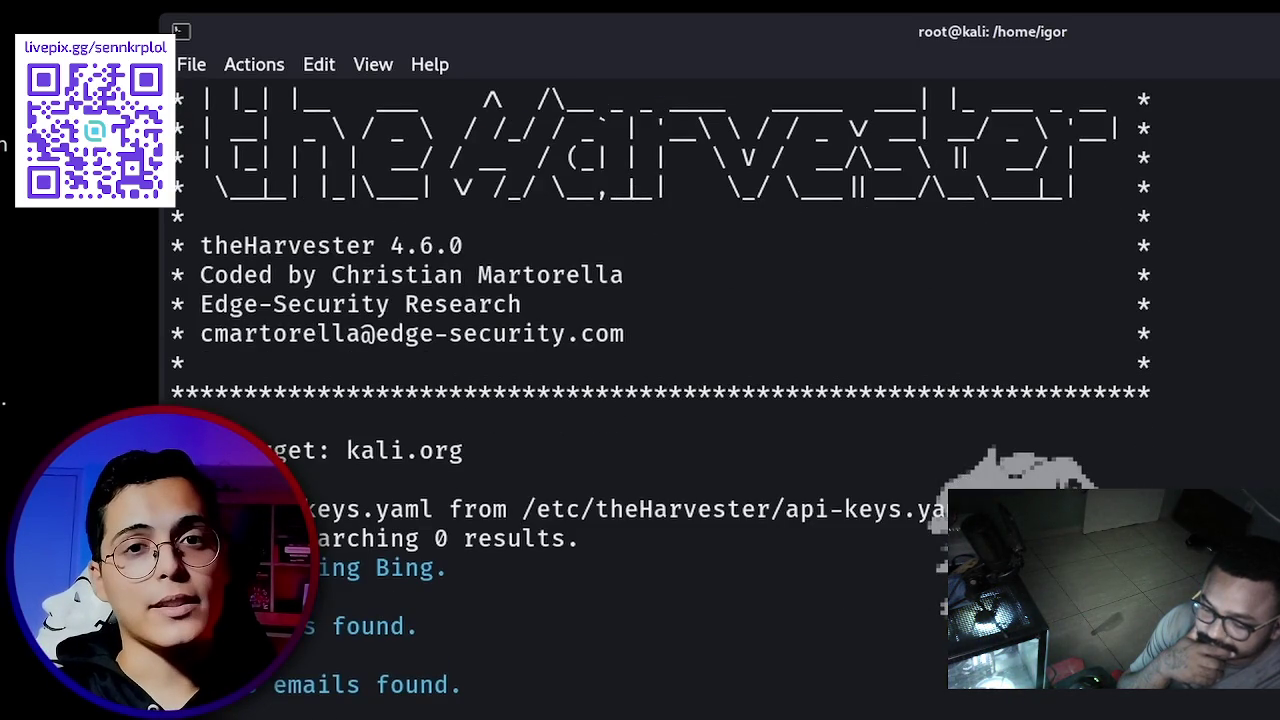
# Open a new empty browser tab beside the YouTube video.
pyautogui.hotkey('ctrl', 'l')
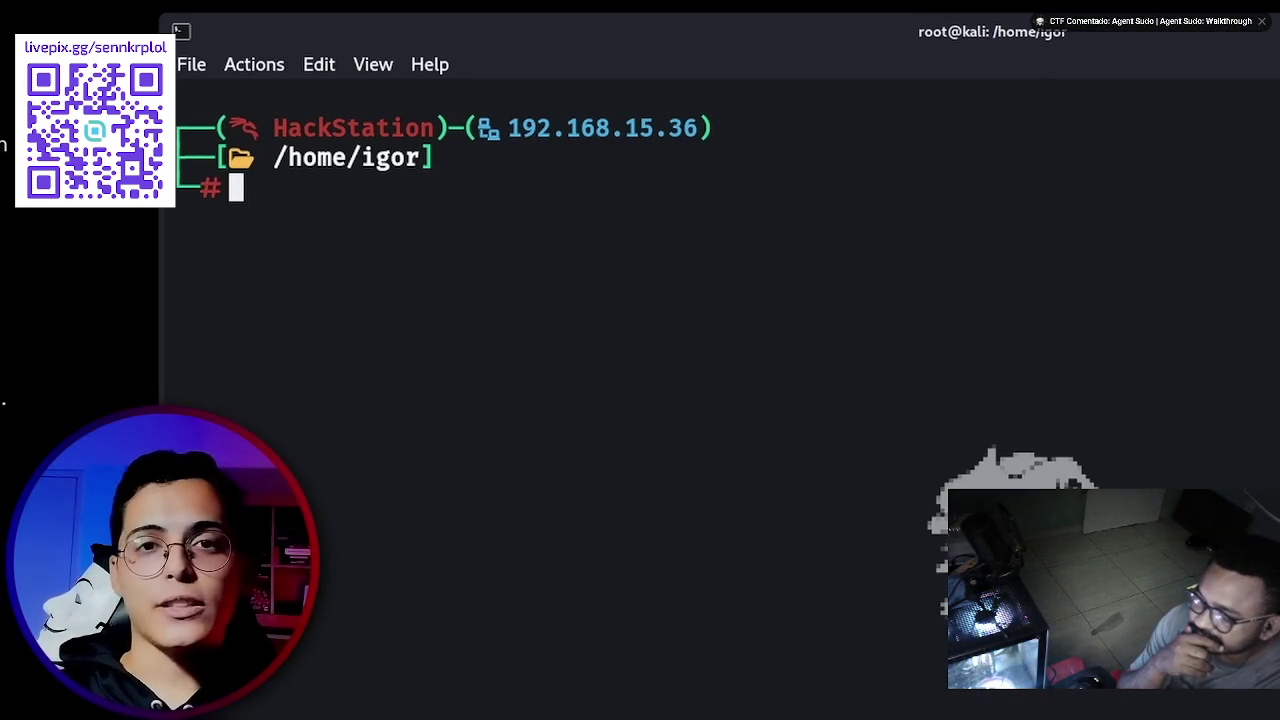
pyautogui.moveTo(551, 402)
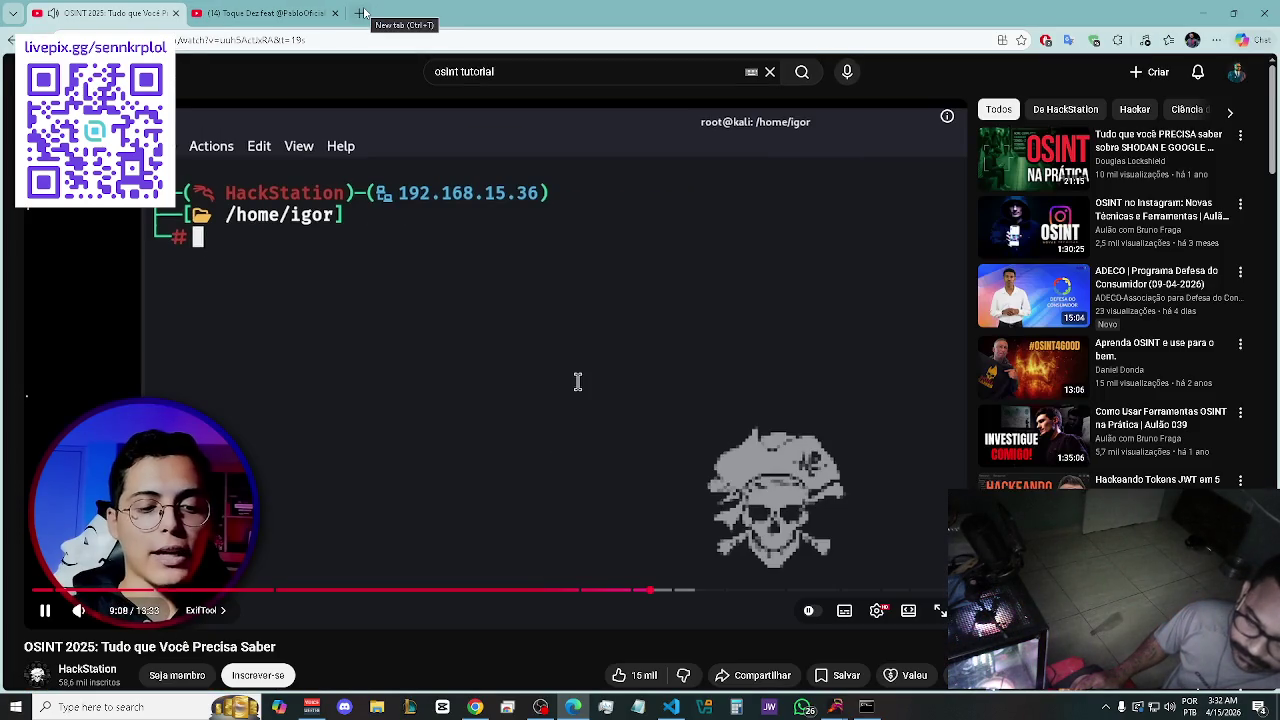
pyautogui.click(362, 13)
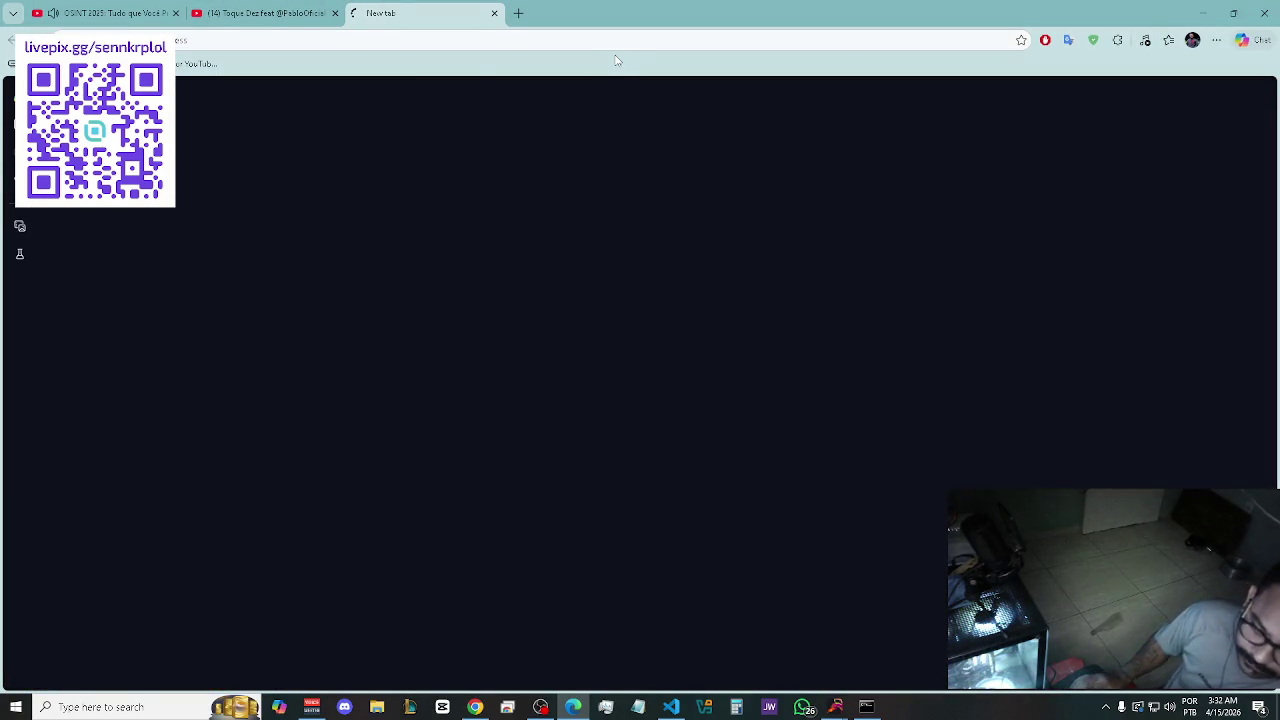
# Search Bing for 'o que é ctf cyber', then switch back to the OSINT video tab.
pyautogui.write('o')
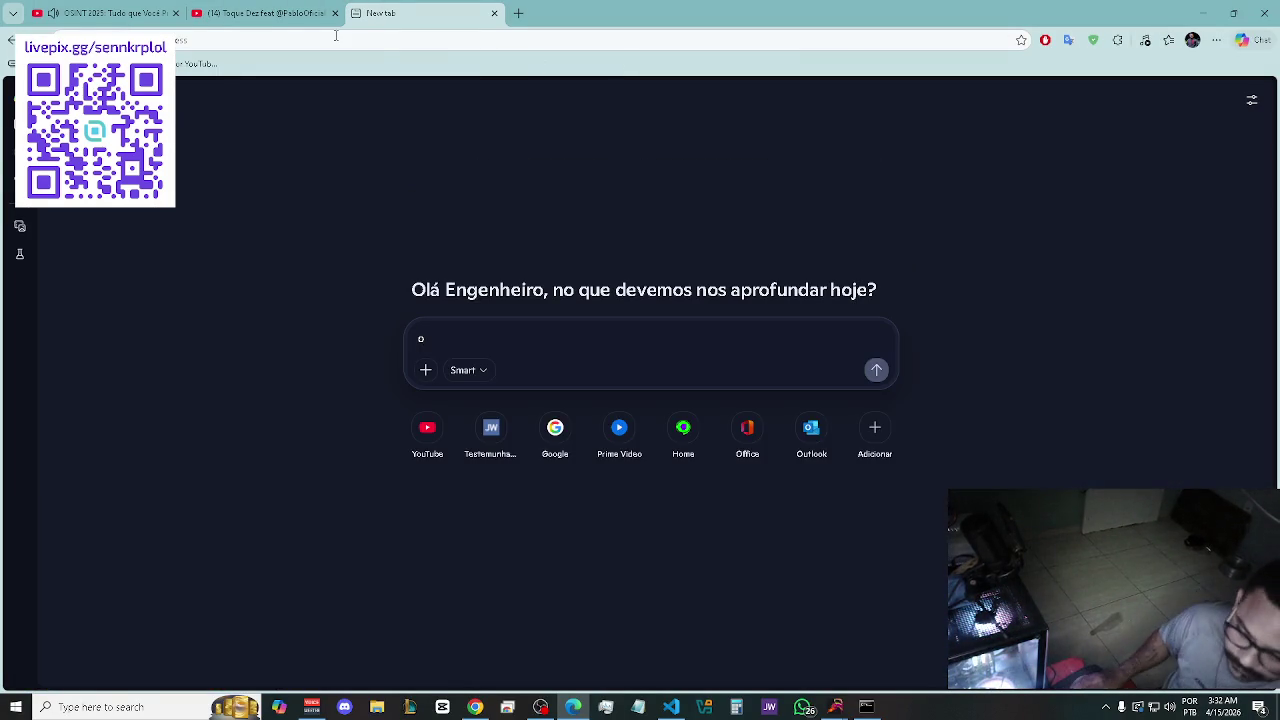
pyautogui.write(' que é ctf')
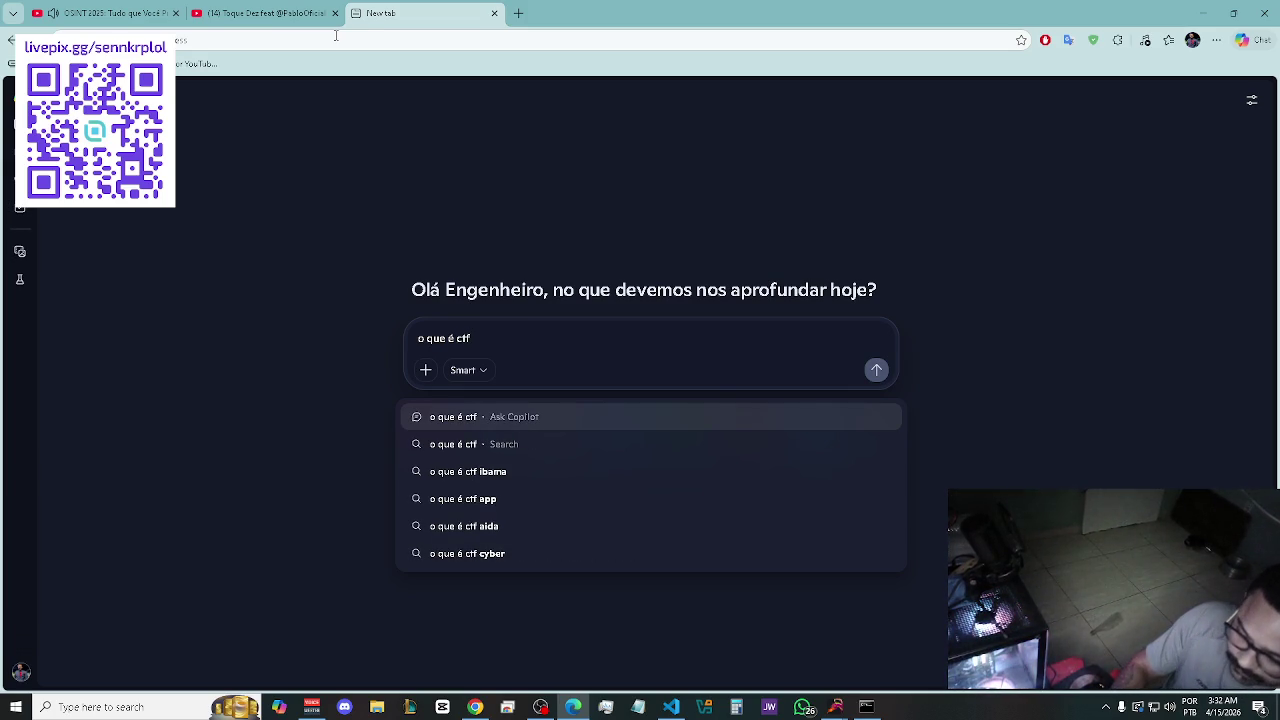
pyautogui.press('Down')
pyautogui.press('Down')
pyautogui.press('Down')
pyautogui.press('Return')
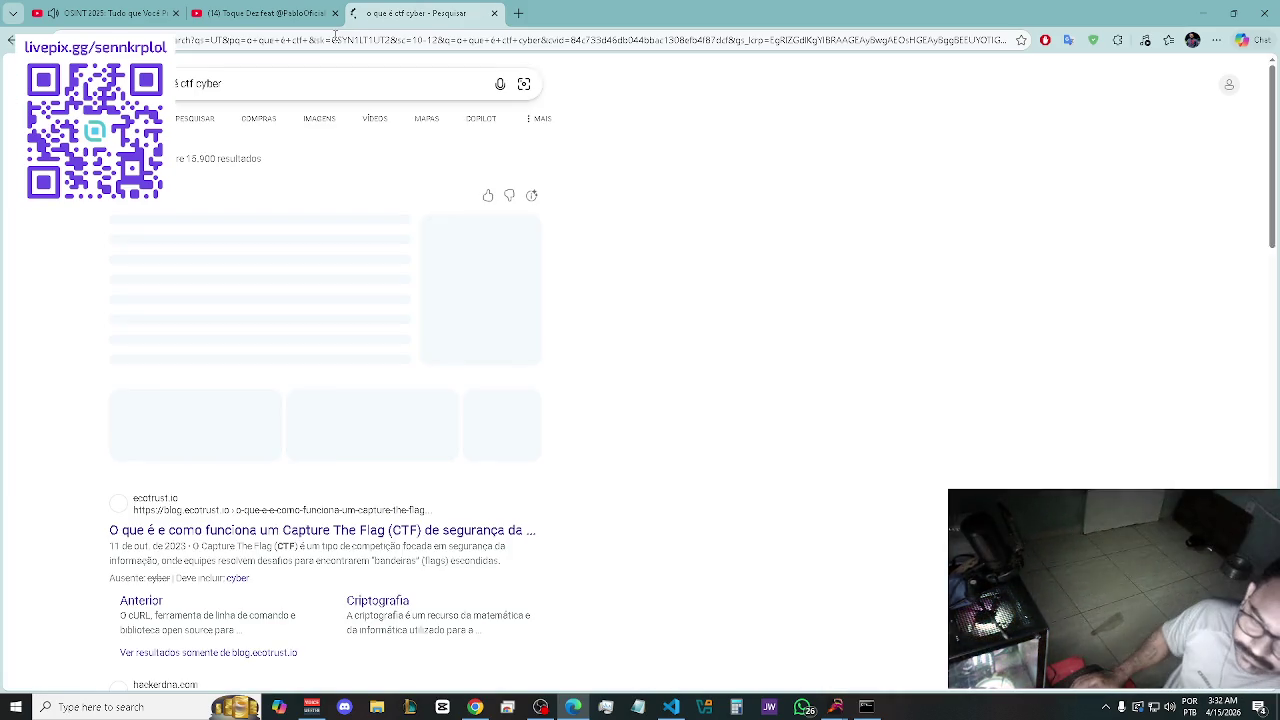
pyautogui.hotkey('ctrl', '1')
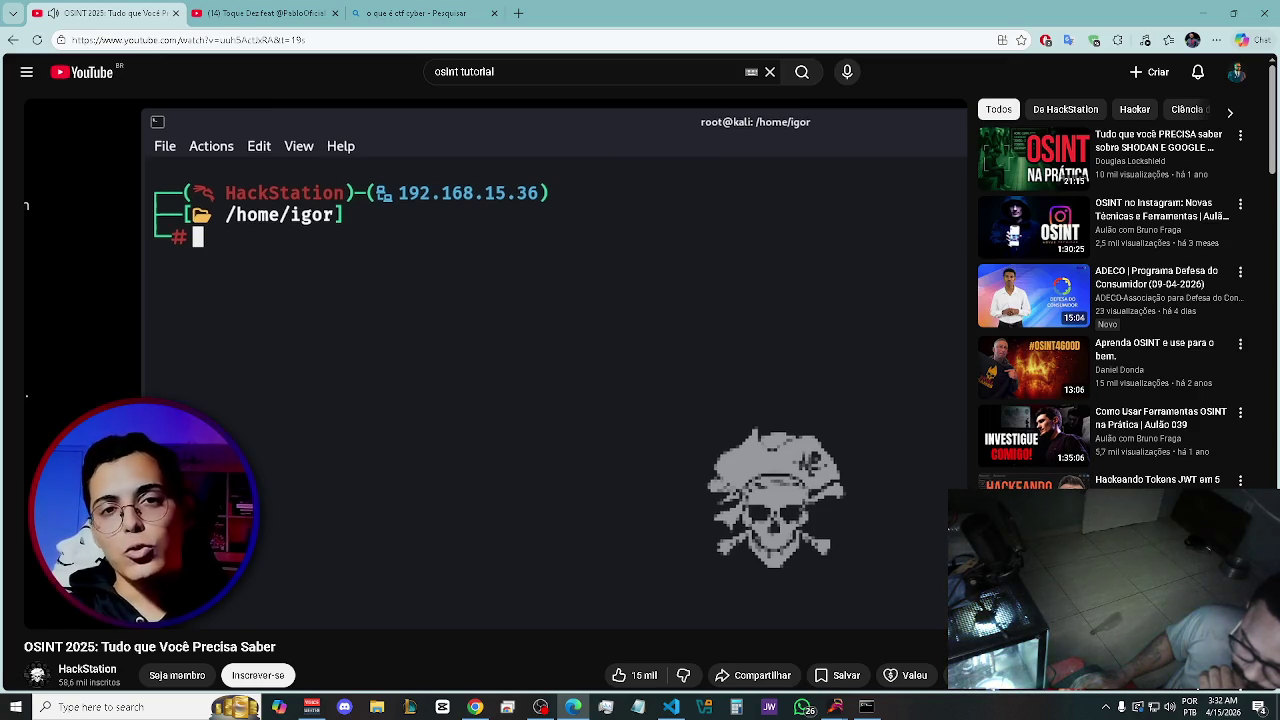
# Follow the Sherlock section on YouTube, then switch to the Bing 'o que é ctf cyber' results.
pyautogui.scroll(-2, 440, 323)
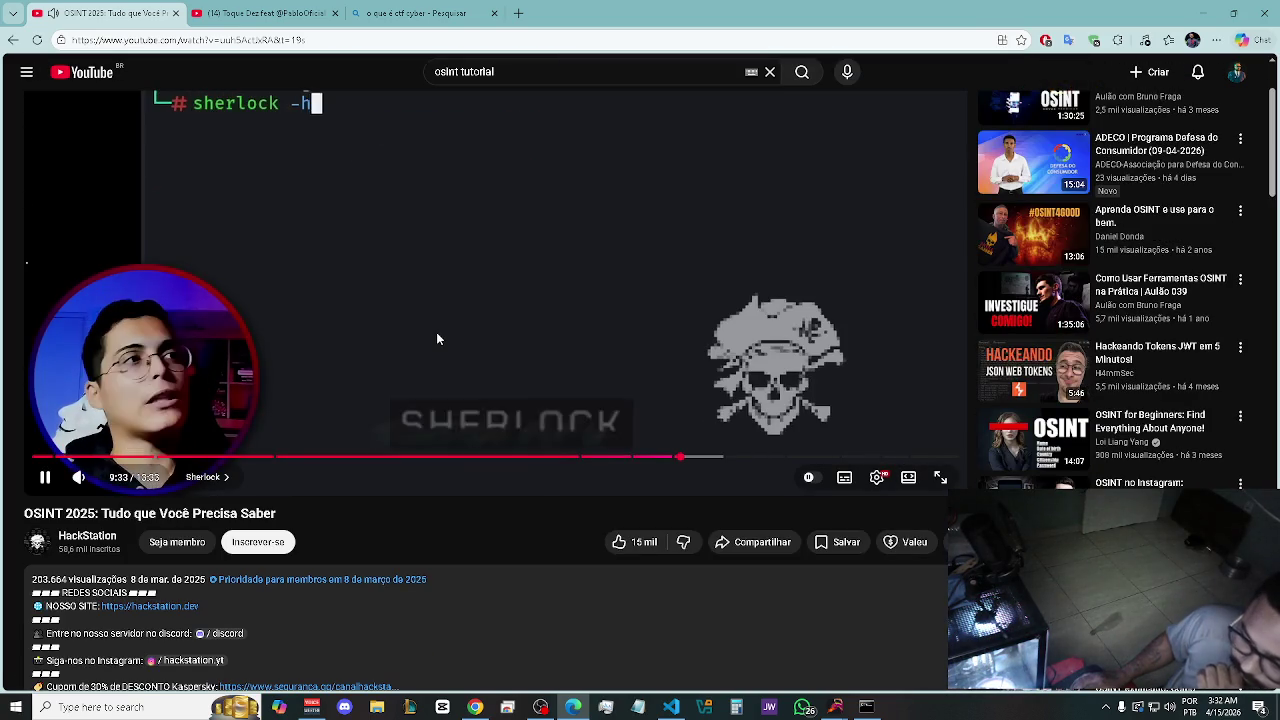
pyautogui.scroll(2, 436, 332)
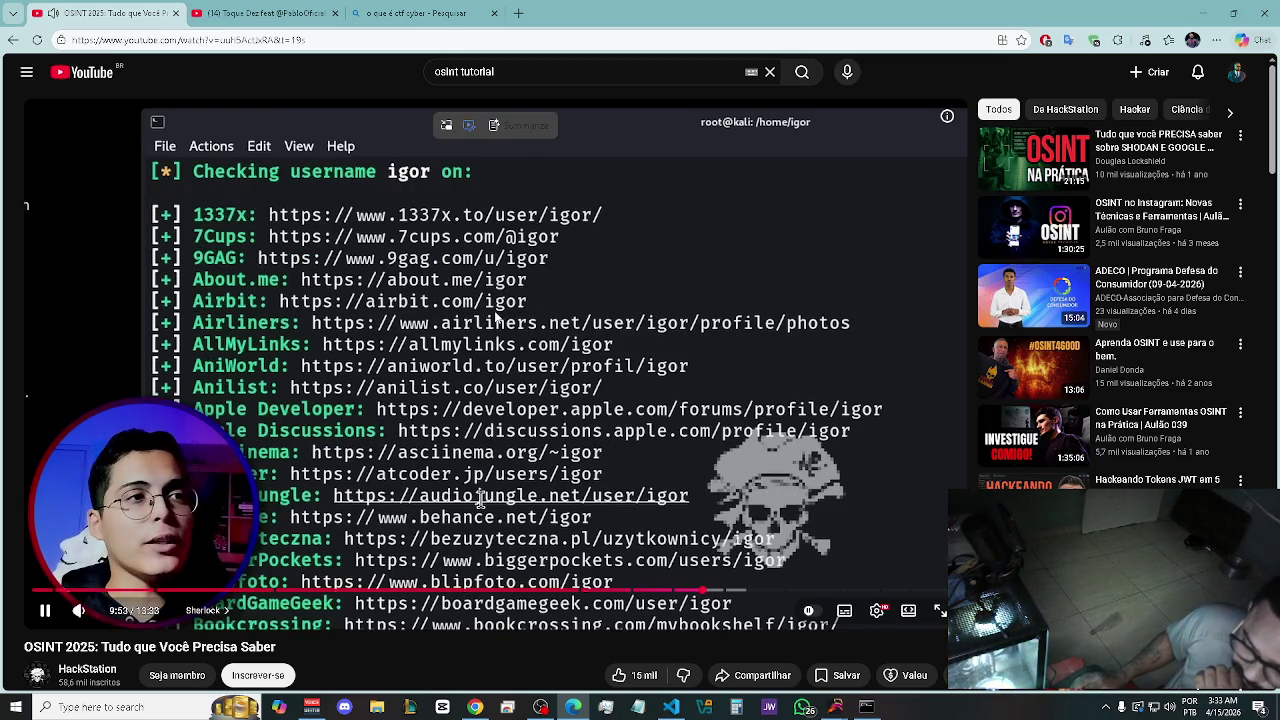
pyautogui.click(415, 13)
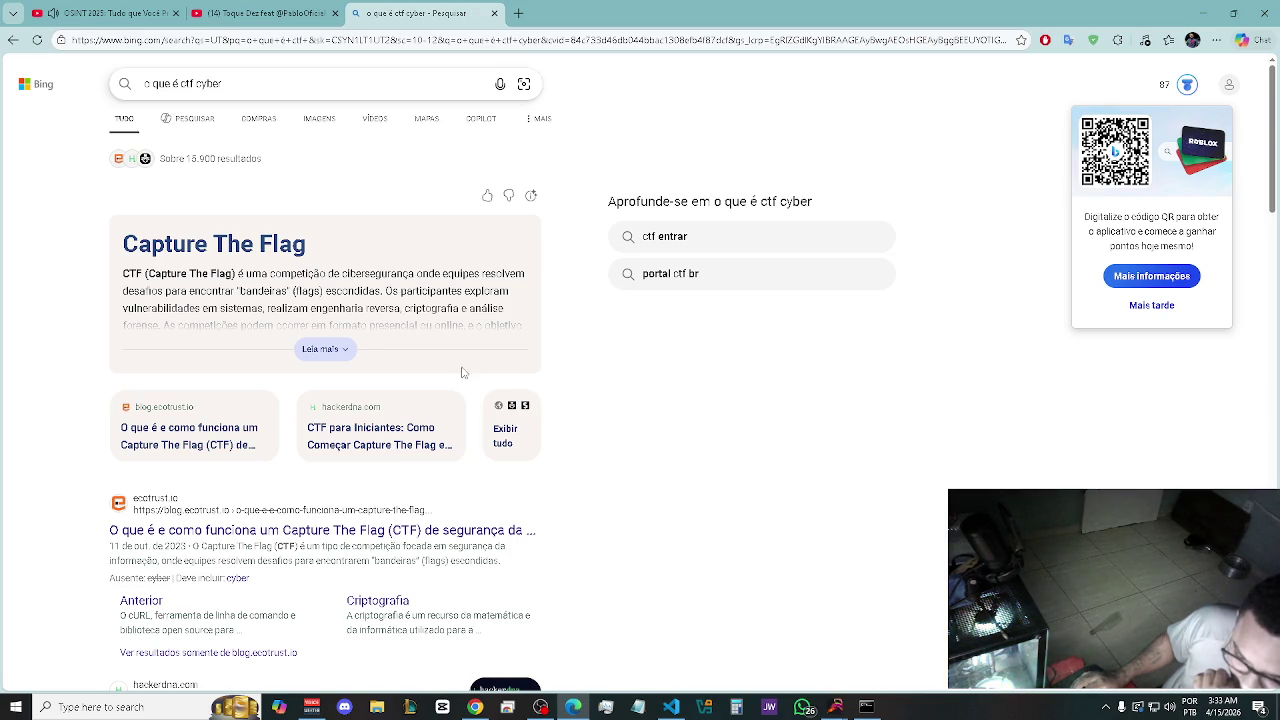
# Expand the full Capture The Flag explanation, close the Bing tab, and return to the OSINT 2025 video.
pyautogui.click(318, 348)
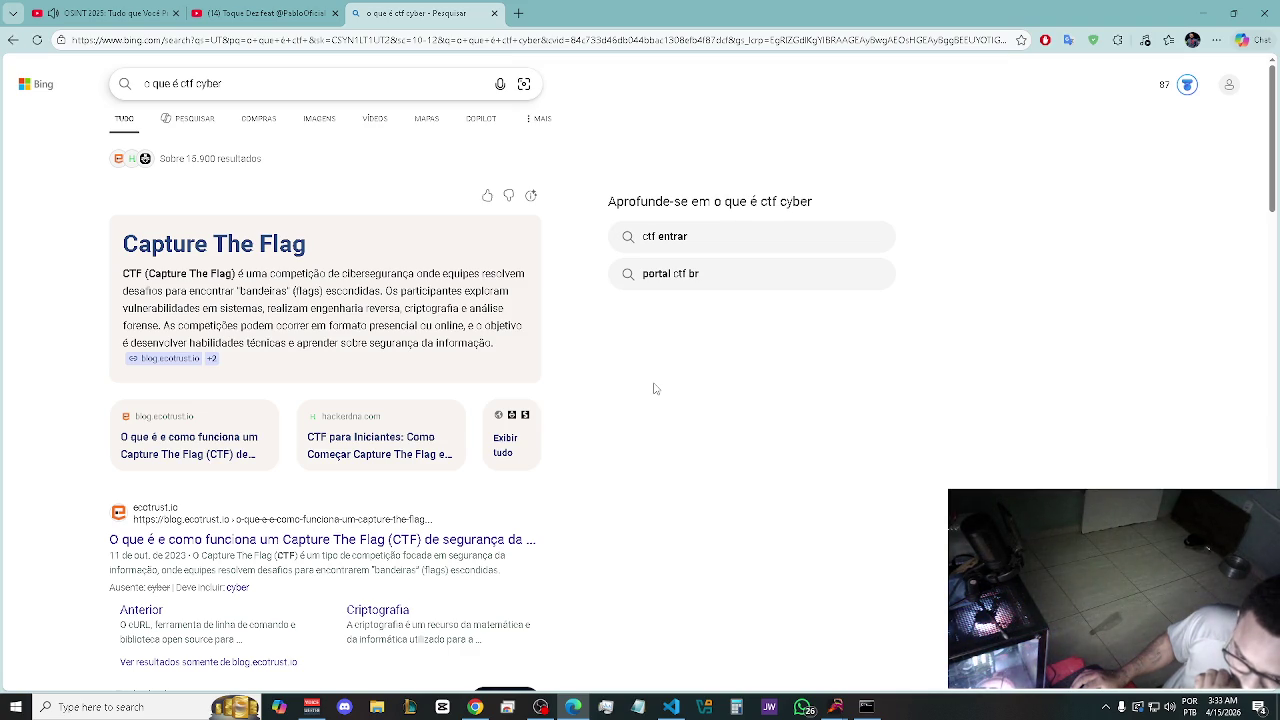
pyautogui.click(494, 13)
pyautogui.click(72, 10)
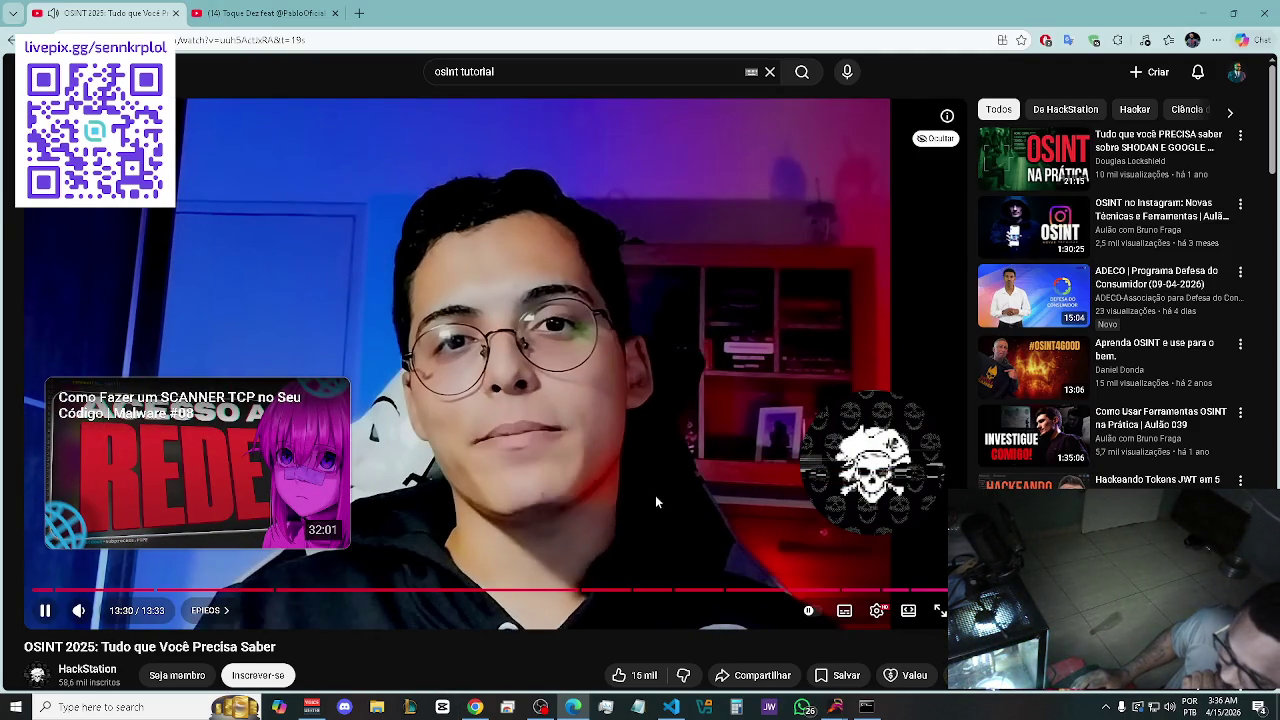
# Bring up the VS Code Sherlock terminal, then switch OBS Studio to the START AND END LIVE scene.
pyautogui.click(640, 710)
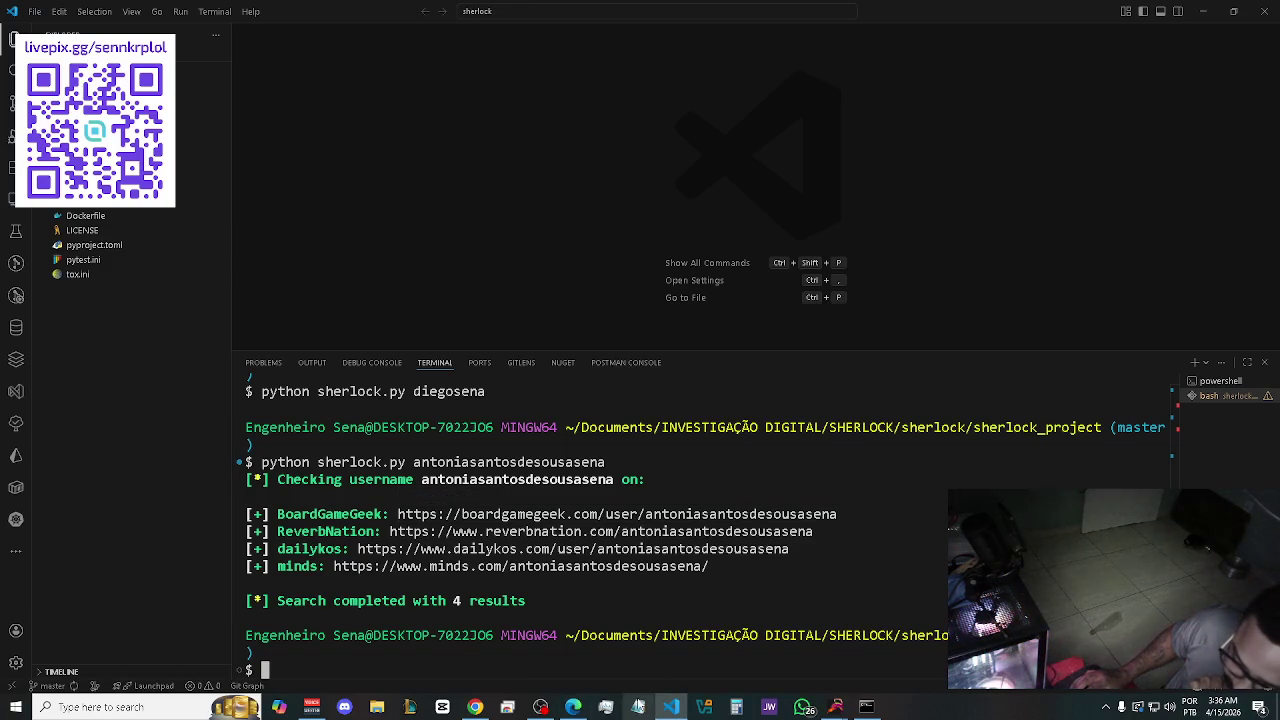
pyautogui.click(540, 707)
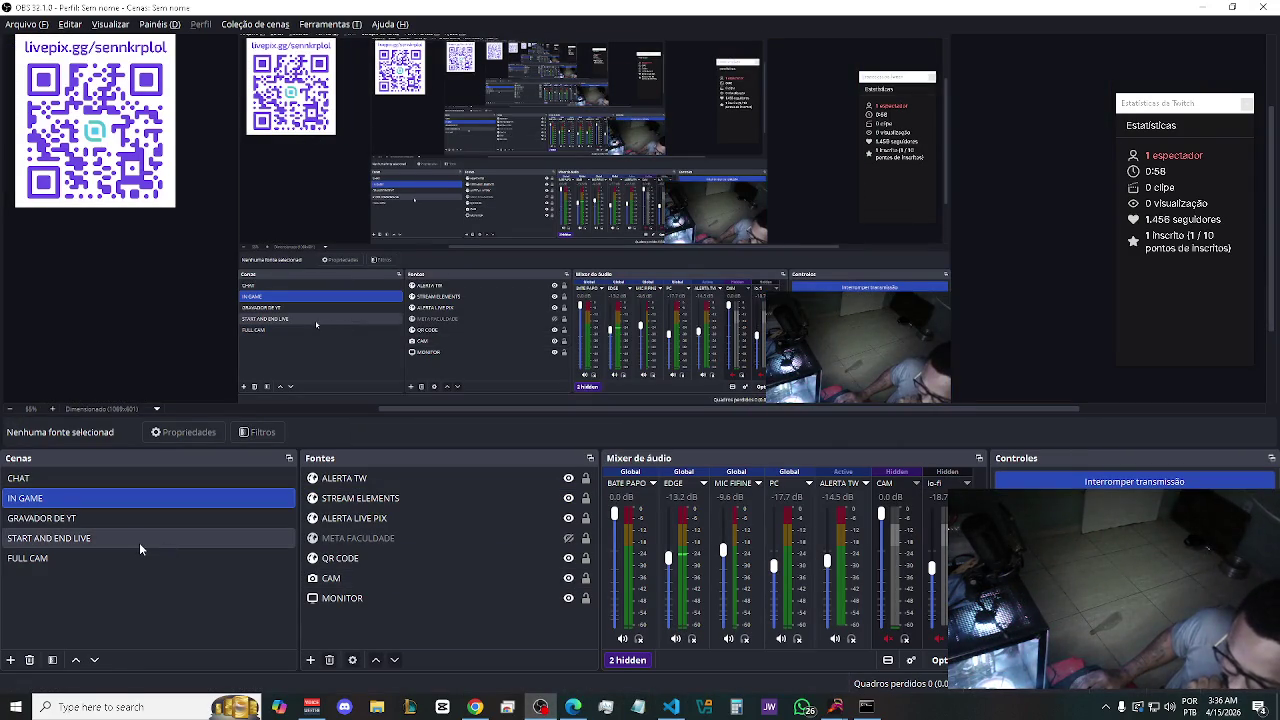
pyautogui.click(139, 540)
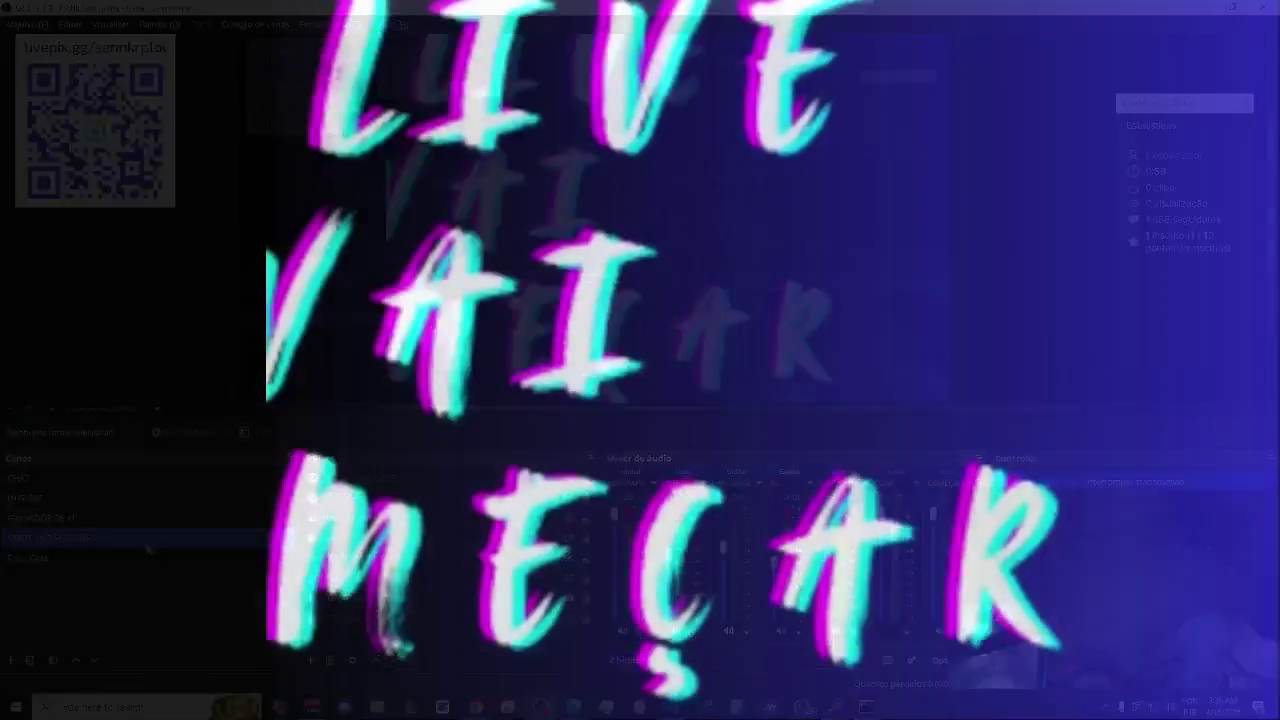